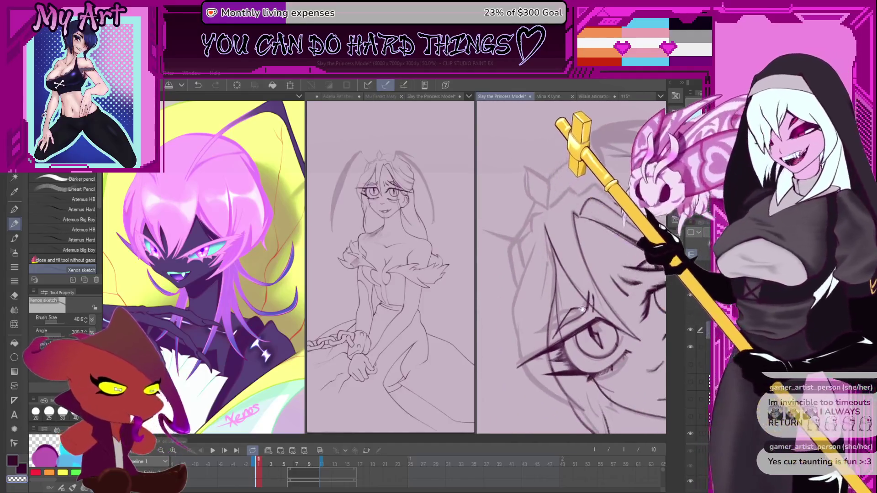
scroll(614, 300, down, 3)
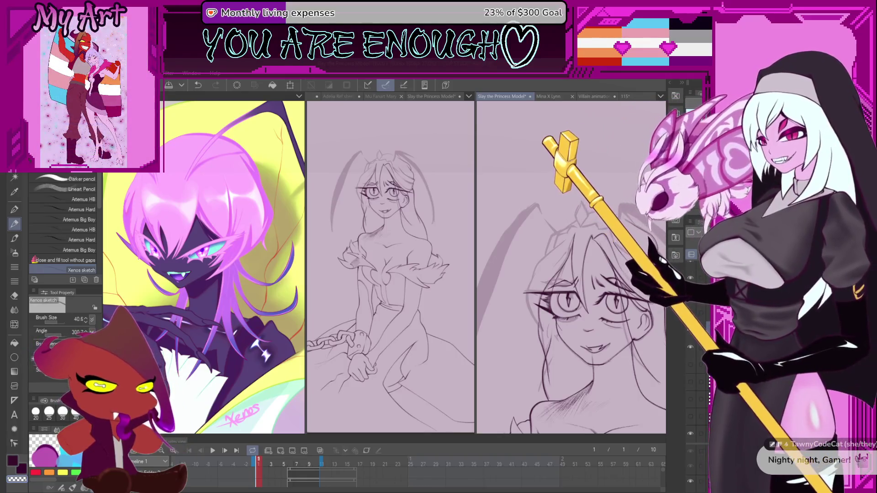
Enlarge the face sketch, undo the last stroke, and frame the view around the eye
drag(531, 346, 553, 327)
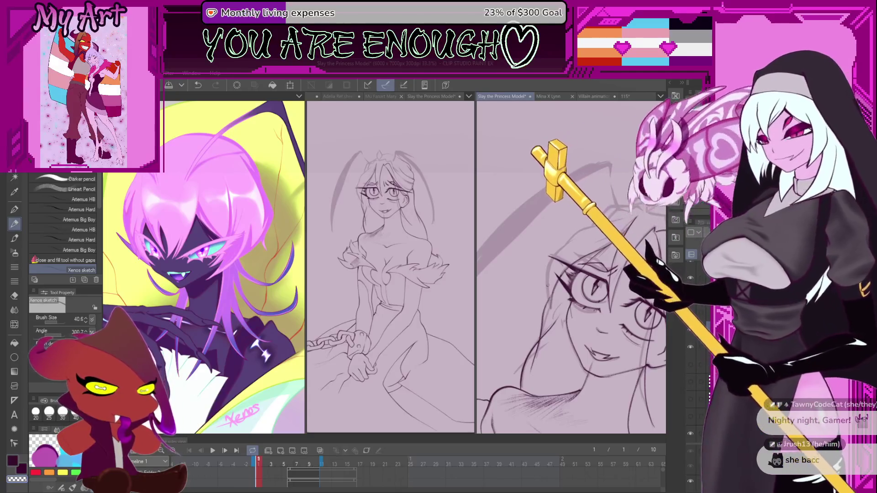
mouse_move(567, 272)
mouse_down()
mouse_move(516, 343)
mouse_move(509, 322)
mouse_up()
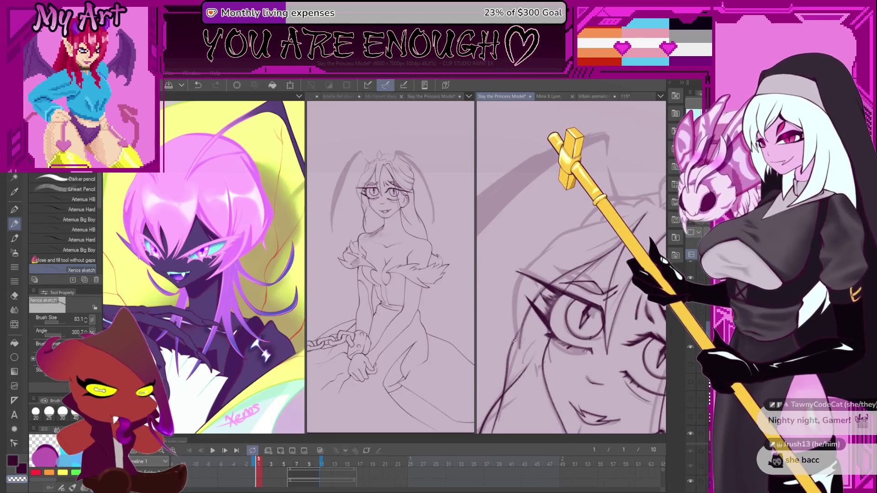
key(ctrl+z)
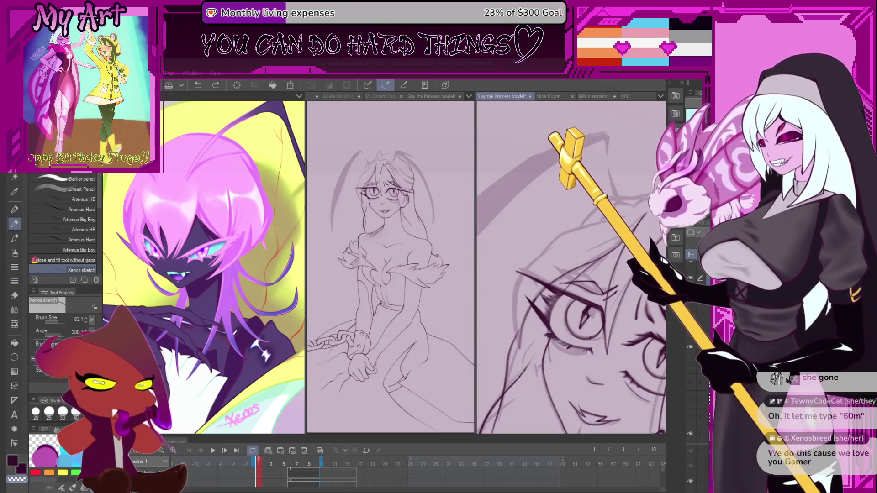
drag(521, 335, 531, 295)
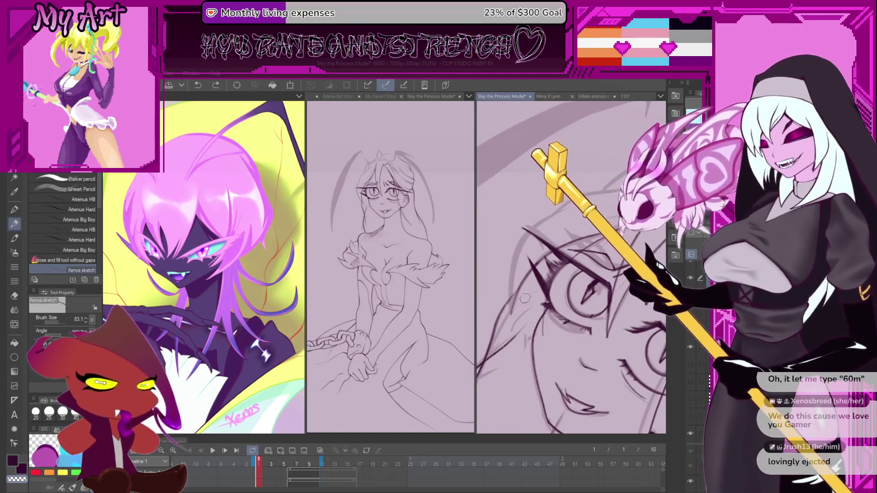
scroll(505, 331, up, 1)
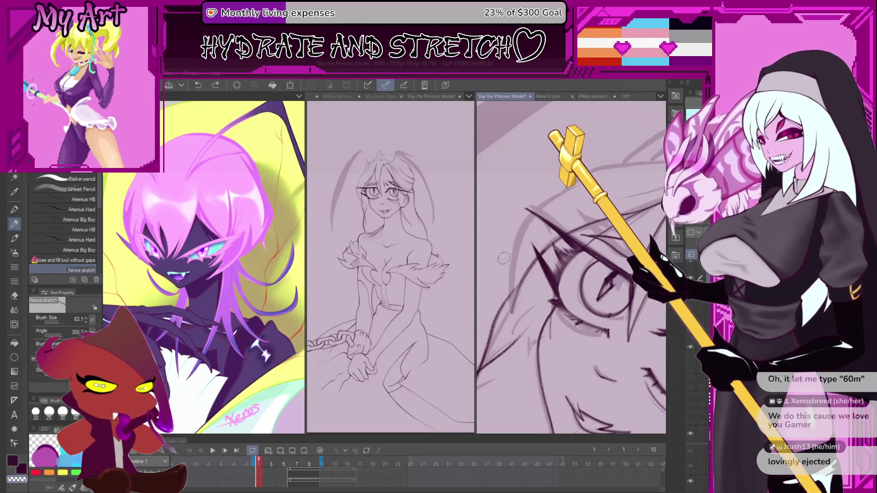
drag(509, 286, 513, 299)
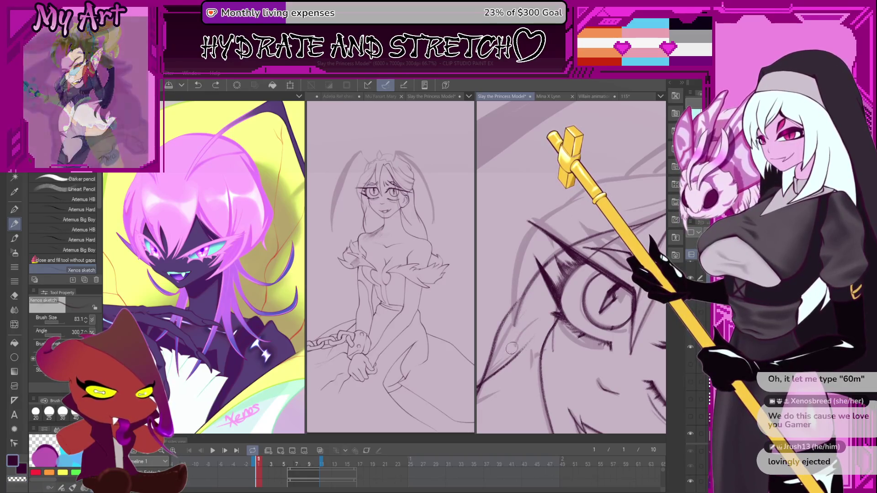
scroll(525, 316, up, 2)
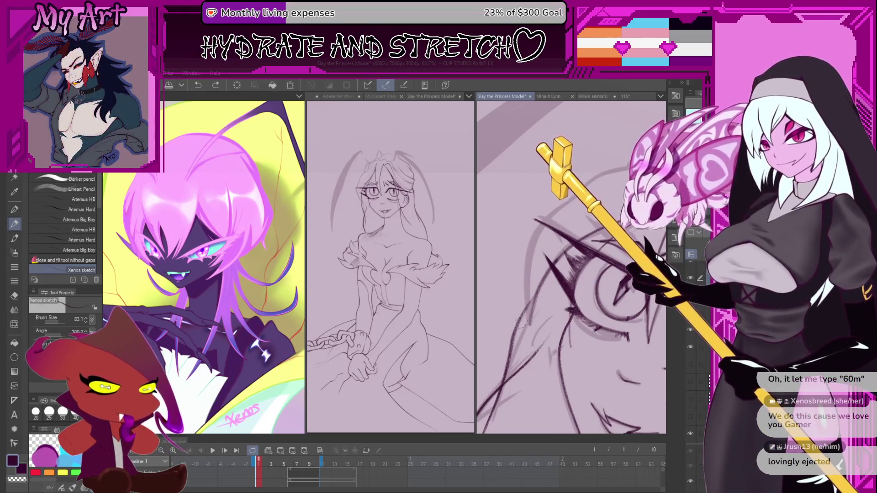
Try a stroke toward the eye and undo the unwanted dark arc strokes
drag(521, 368, 561, 292)
key(ctrl+z)
drag(542, 326, 538, 339)
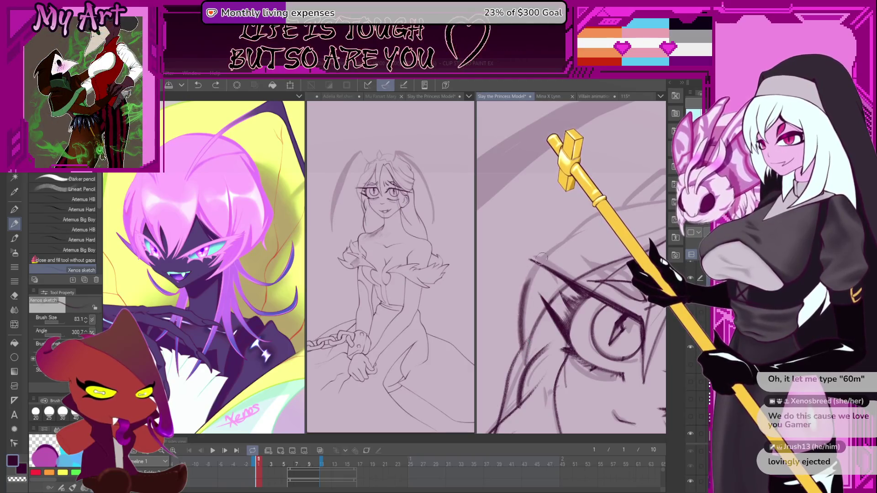
key(ctrl+z)
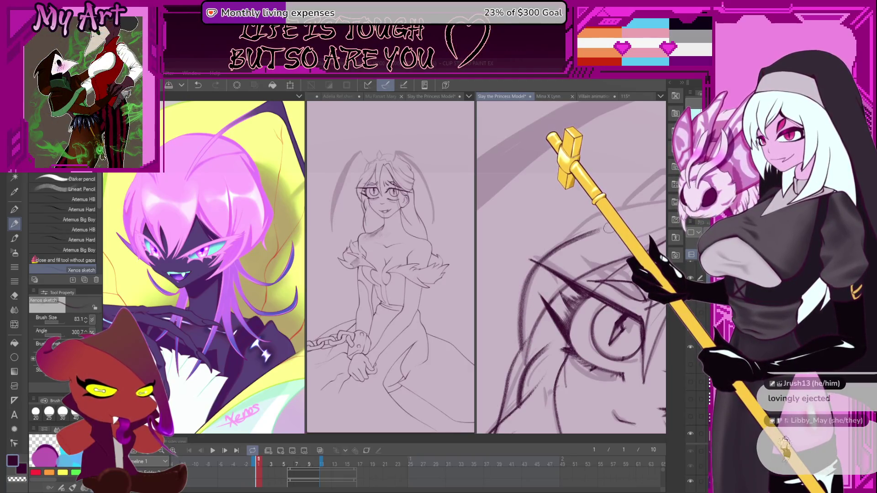
drag(599, 247, 606, 301)
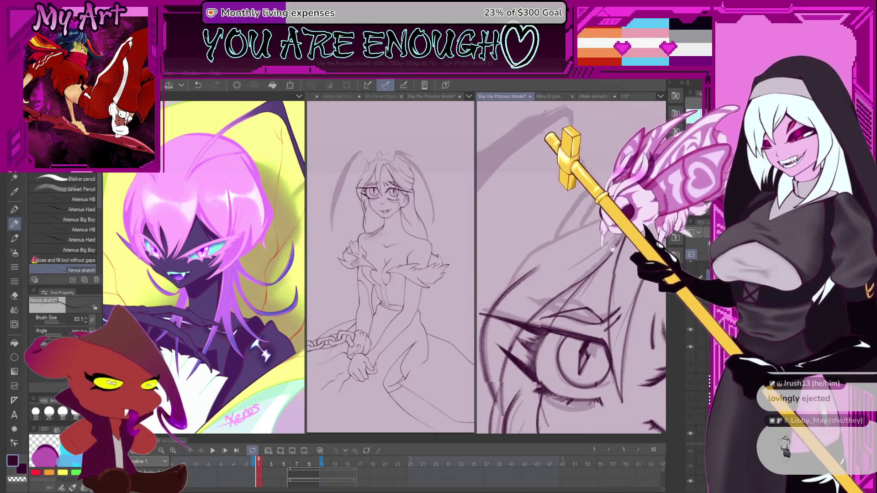
Sketch a dark stroke running up-right over the princess's head
scroll(626, 282, up, 3)
scroll(627, 282, down, 2)
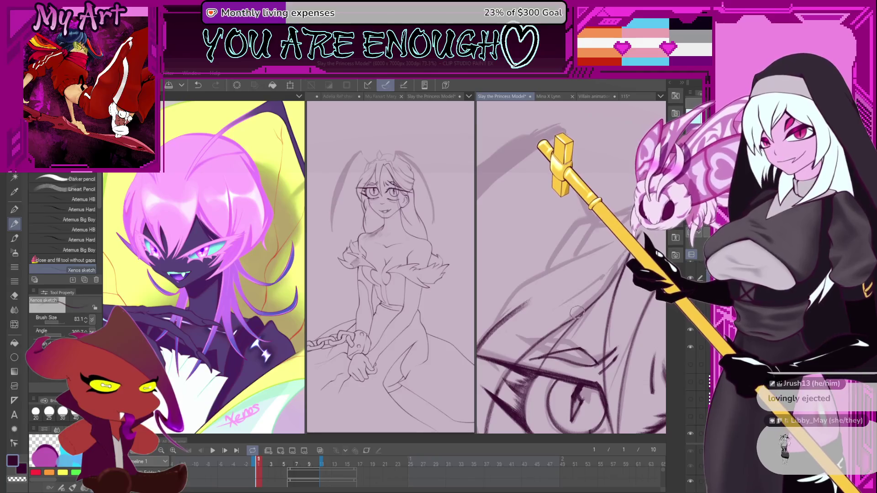
drag(536, 325, 597, 283)
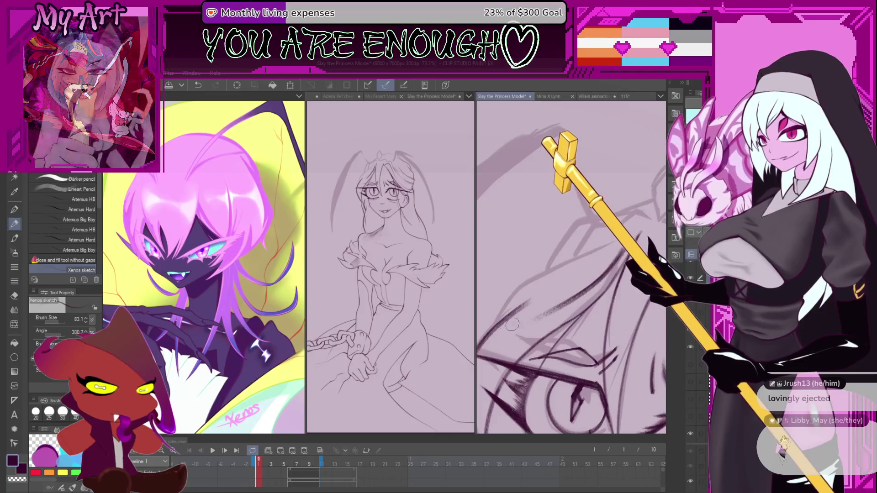
drag(622, 255, 620, 285)
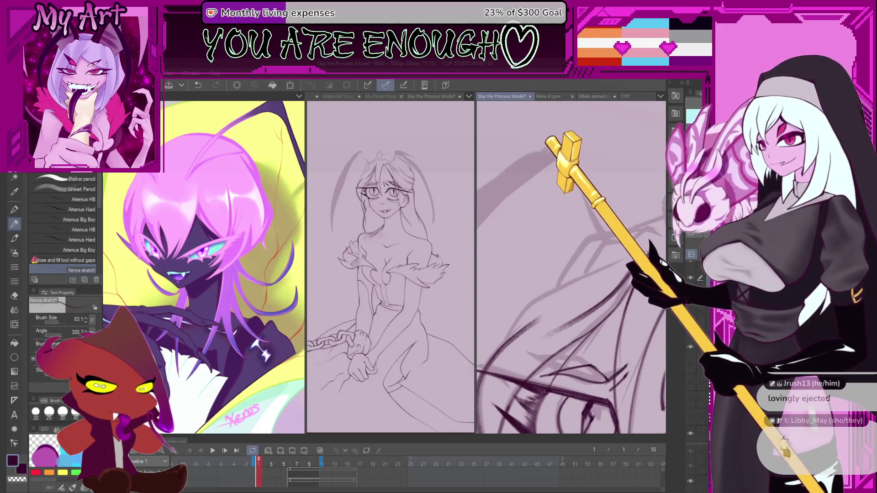
Add short strokes above the head, reduce the brush to 66.1 and redraw the stroke
drag(575, 281, 518, 315)
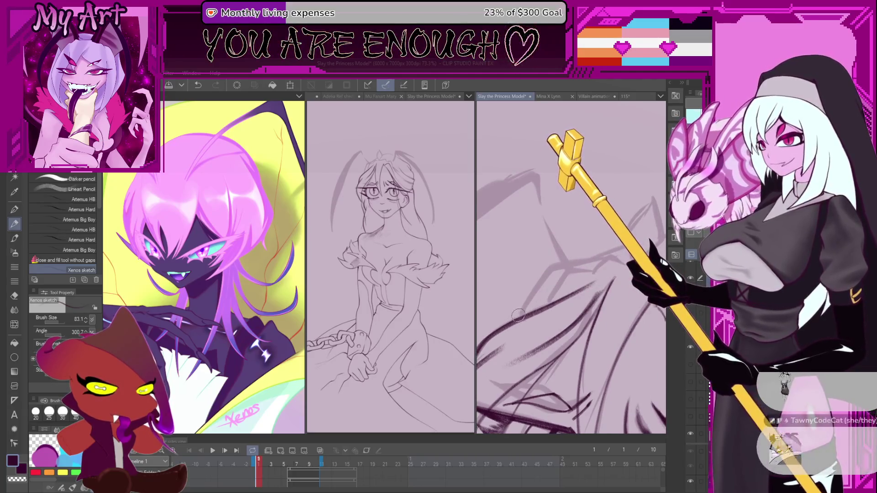
drag(595, 257, 590, 260)
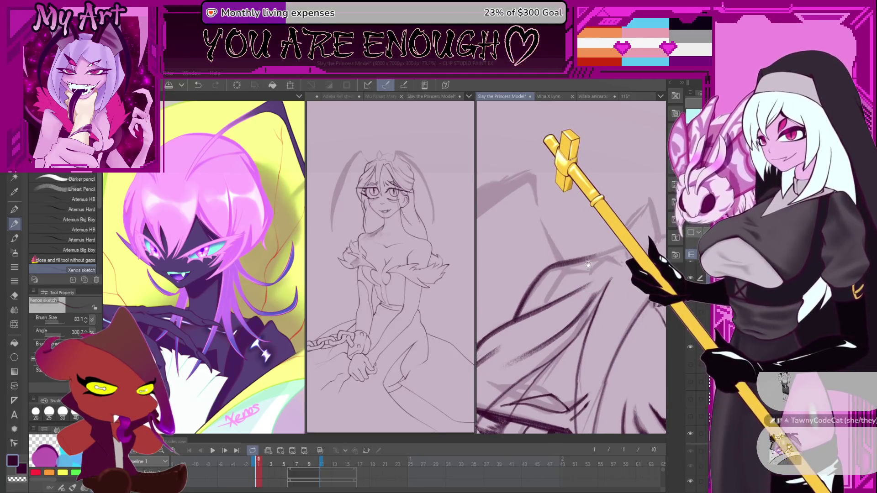
scroll(548, 283, up, 3)
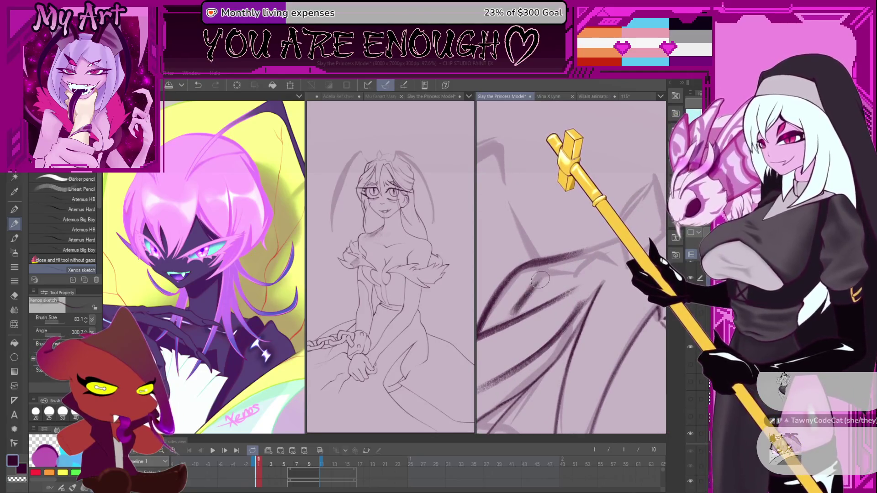
key(ctrl+z)
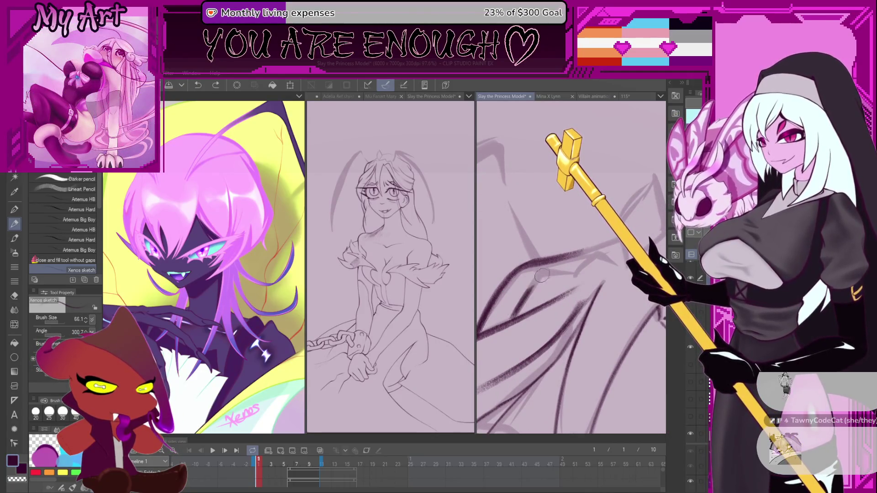
mouse_move(613, 254)
mouse_down()
mouse_move(584, 290)
mouse_move(588, 272)
mouse_up()
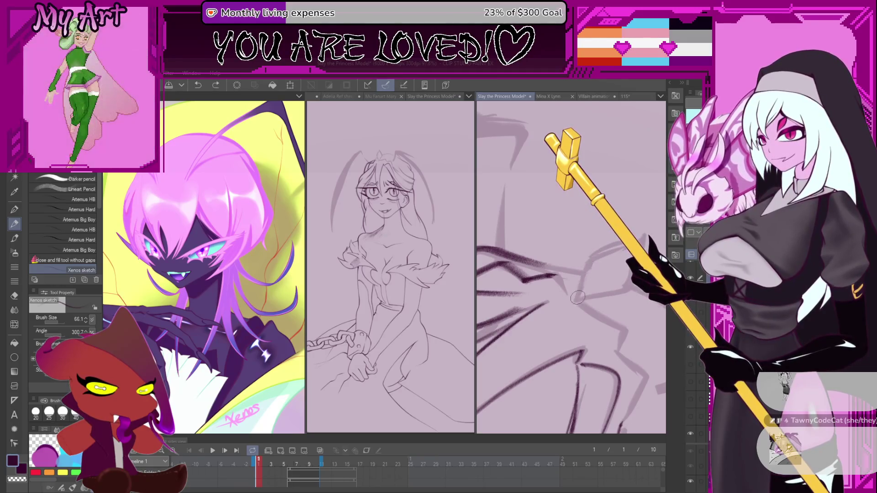
drag(584, 301, 591, 251)
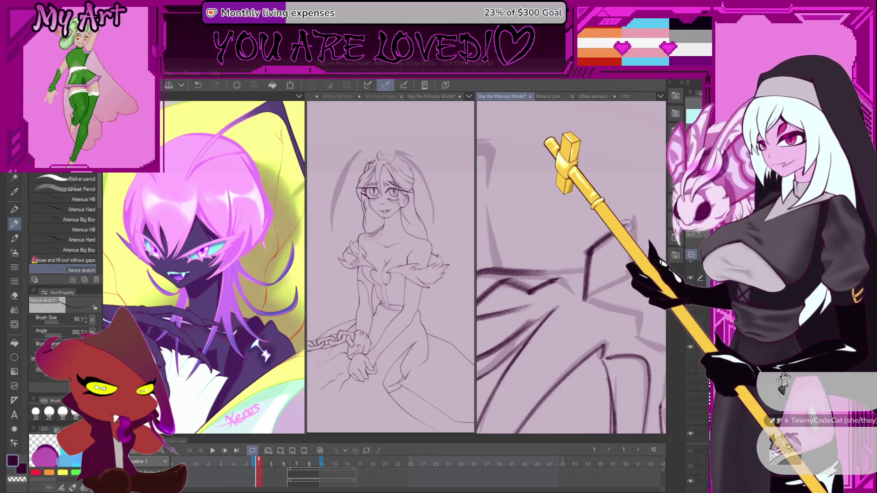
drag(608, 251, 593, 295)
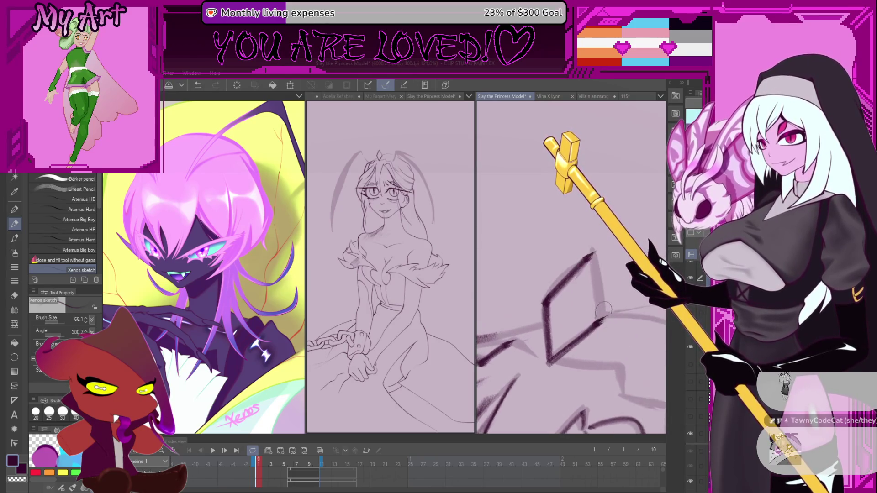
Draw the tiara's diamond gem and darken its right edge, undoing the faint edge strokes
drag(480, 337, 569, 327)
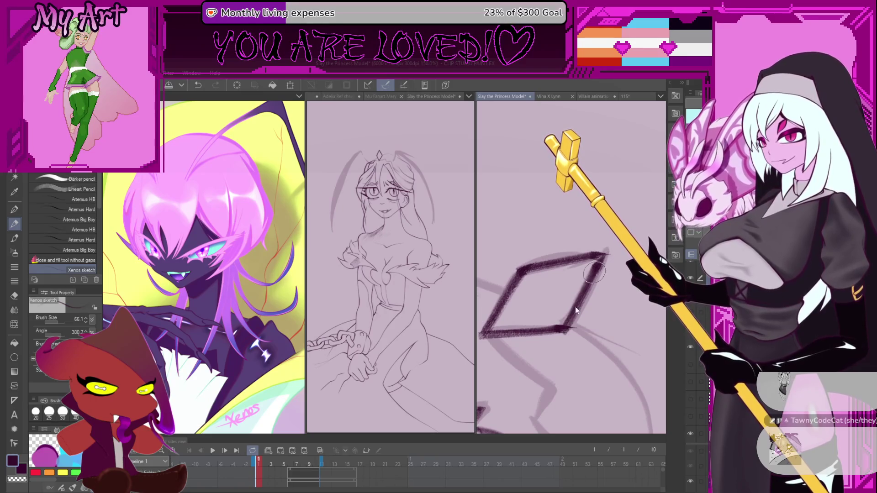
mouse_move(598, 261)
mouse_down()
mouse_move(585, 311)
mouse_move(595, 284)
mouse_move(571, 280)
mouse_up()
scroll(571, 279, up, 2)
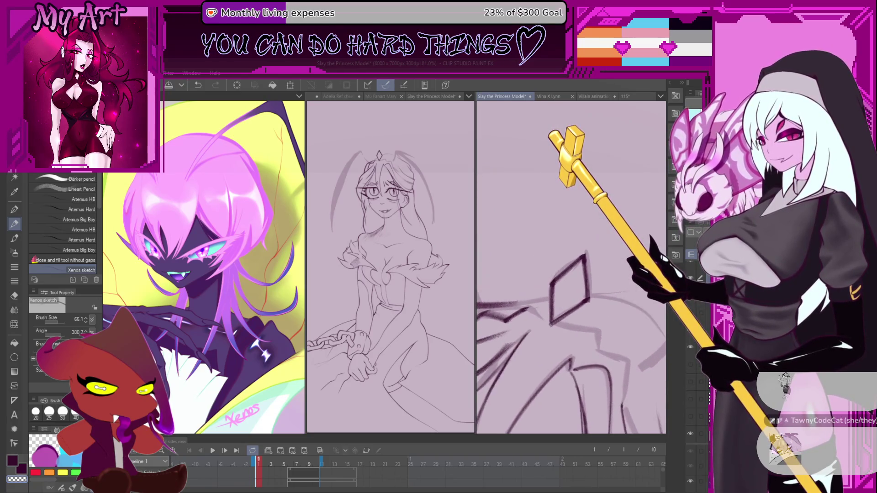
key(ctrl+z)
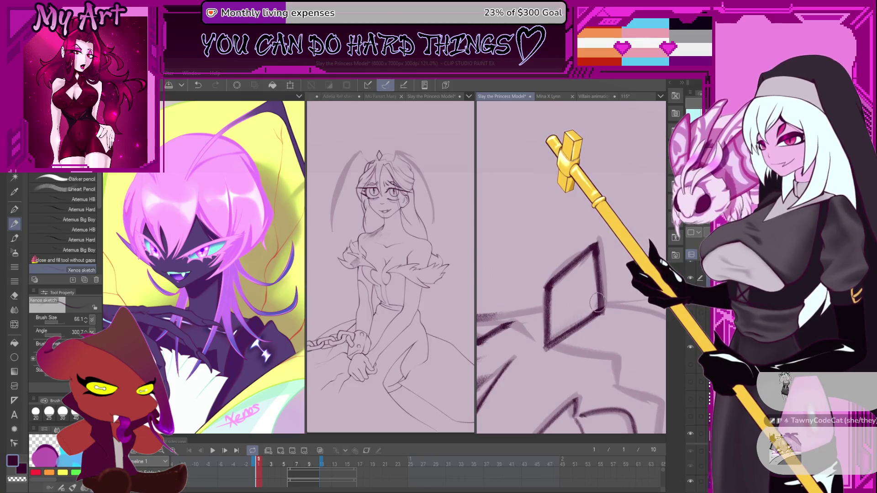
key(ctrl+z)
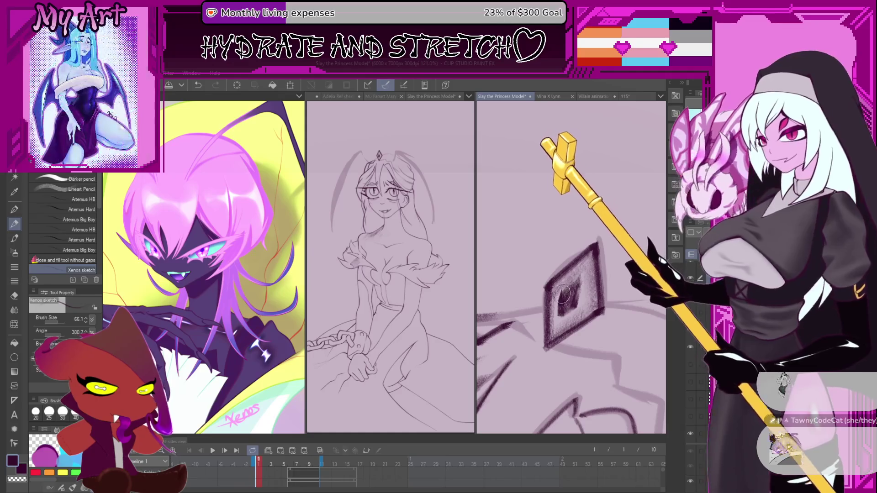
scroll(577, 278, down, 2)
scroll(594, 226, down, 5)
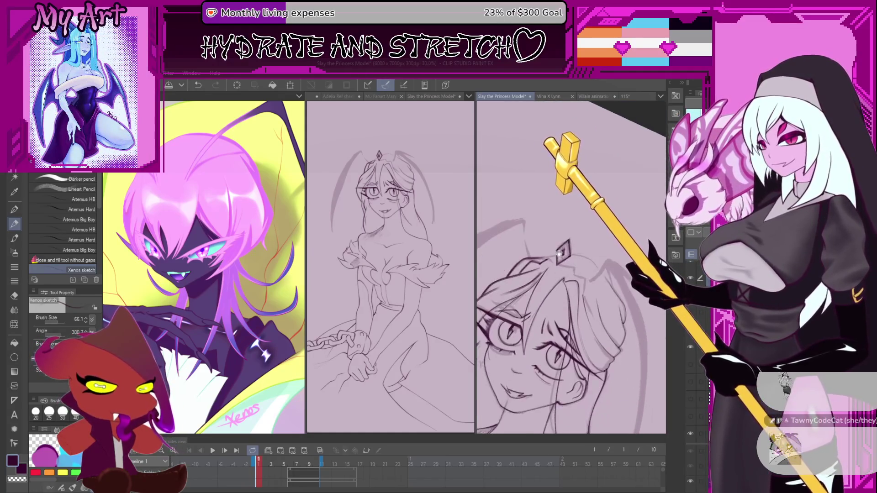
scroll(563, 270, up, 5)
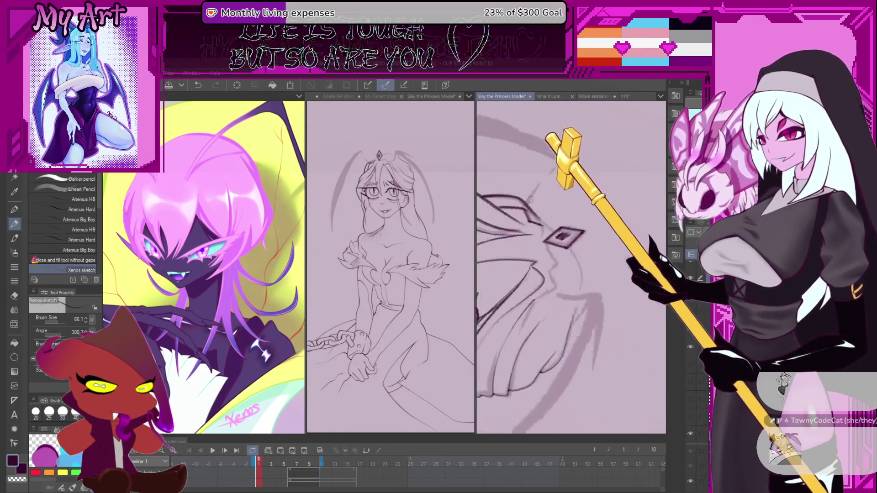
key(ctrl+z)
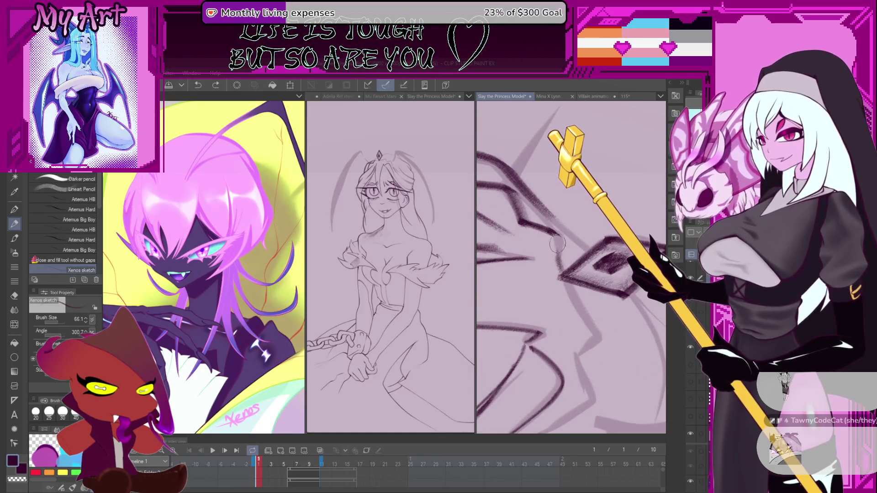
Rotate the canvas to stand the diamond upright and undo the last stroke
mouse_move(544, 228)
mouse_down()
mouse_move(548, 289)
mouse_move(567, 309)
mouse_up()
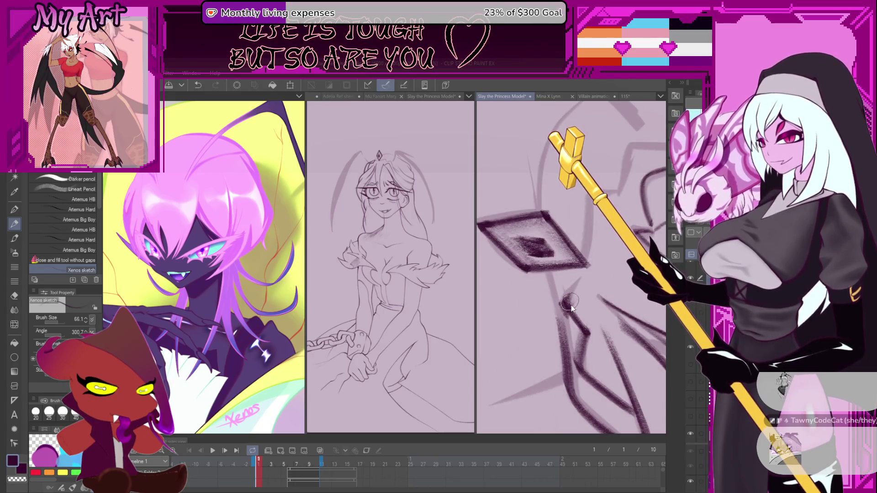
drag(591, 270, 567, 313)
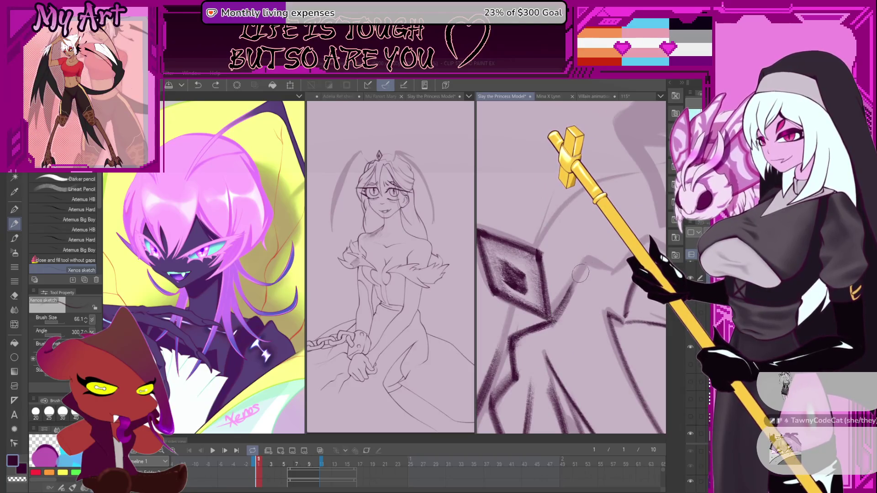
mouse_move(593, 269)
mouse_down()
mouse_move(586, 267)
mouse_move(606, 263)
mouse_move(603, 278)
mouse_move(580, 276)
mouse_up()
key(ctrl+z)
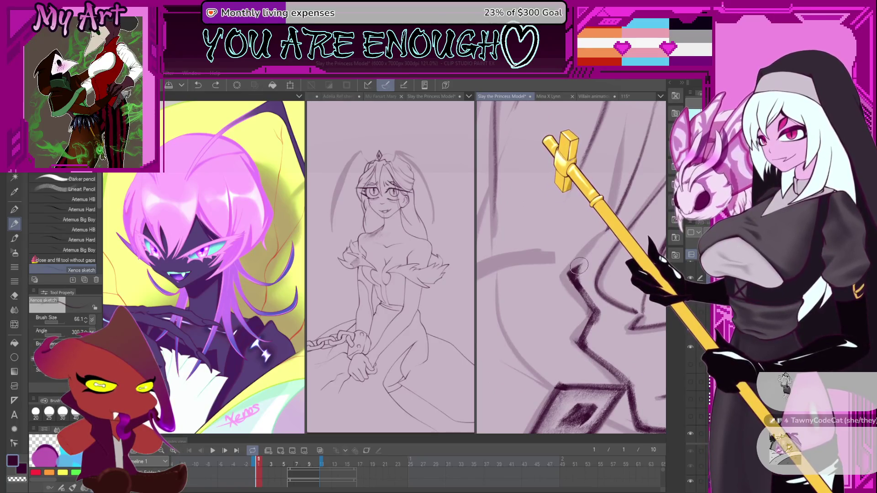
Redraw the short stroke near the tiara after undoing it, then zoom to check the face
mouse_move(607, 233)
mouse_down()
mouse_move(625, 256)
mouse_move(589, 269)
mouse_up()
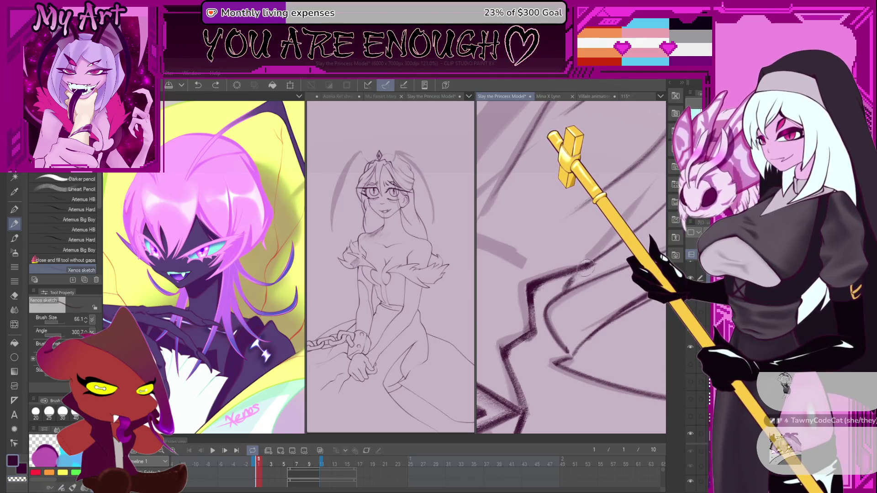
drag(587, 267, 582, 280)
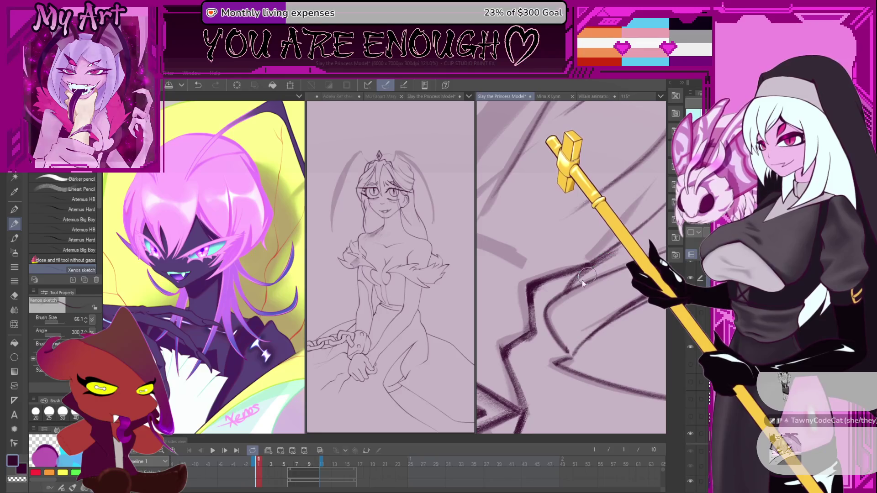
key(ctrl+z)
drag(593, 264, 614, 246)
scroll(612, 254, down, 2)
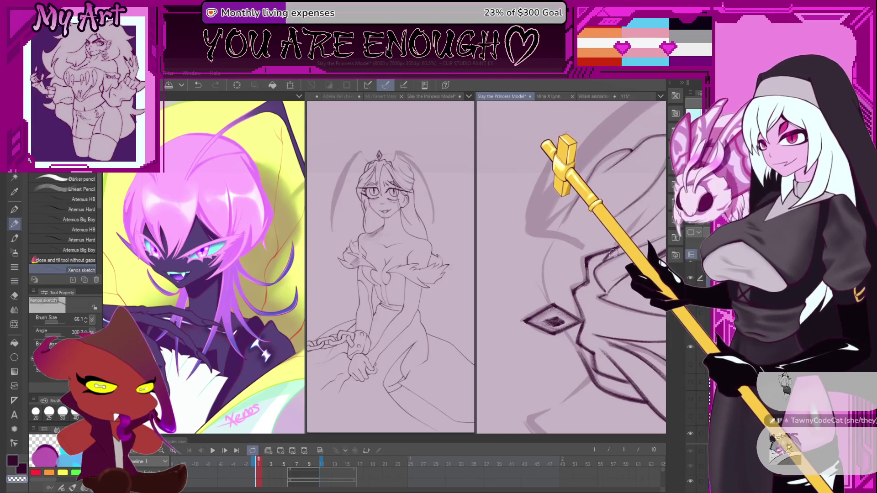
scroll(613, 253, up, 2)
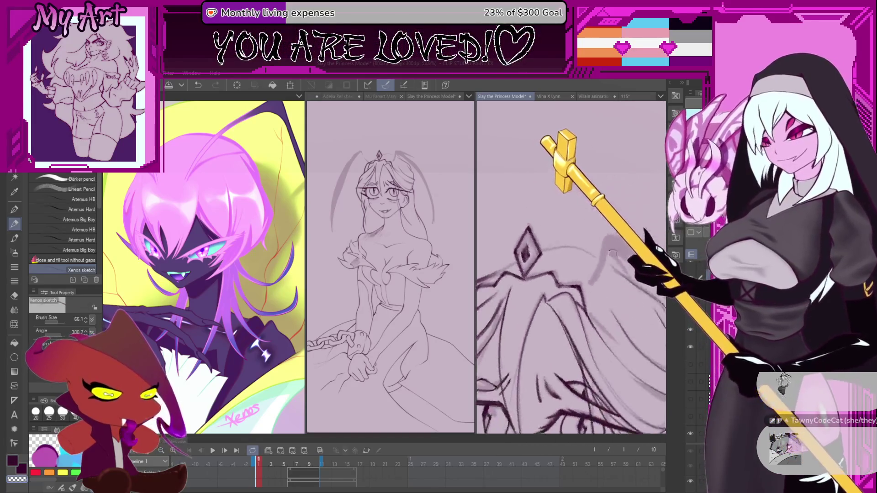
scroll(613, 253, down, 3)
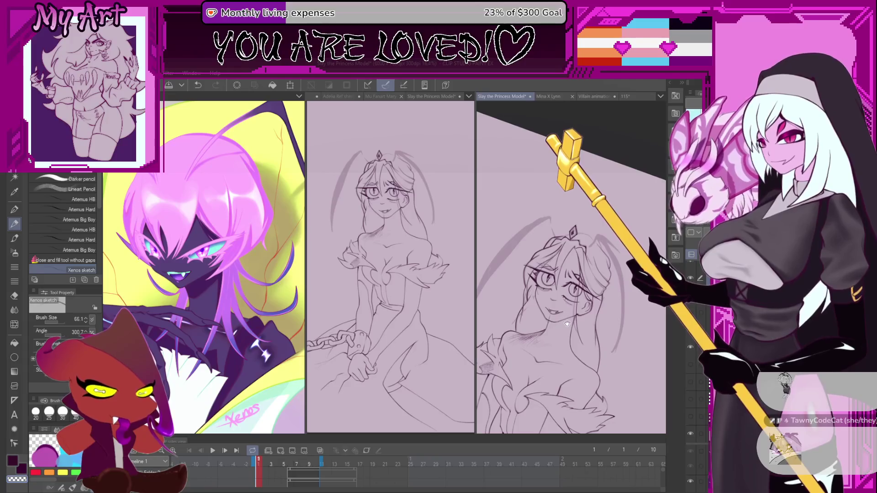
scroll(552, 271, up, 4)
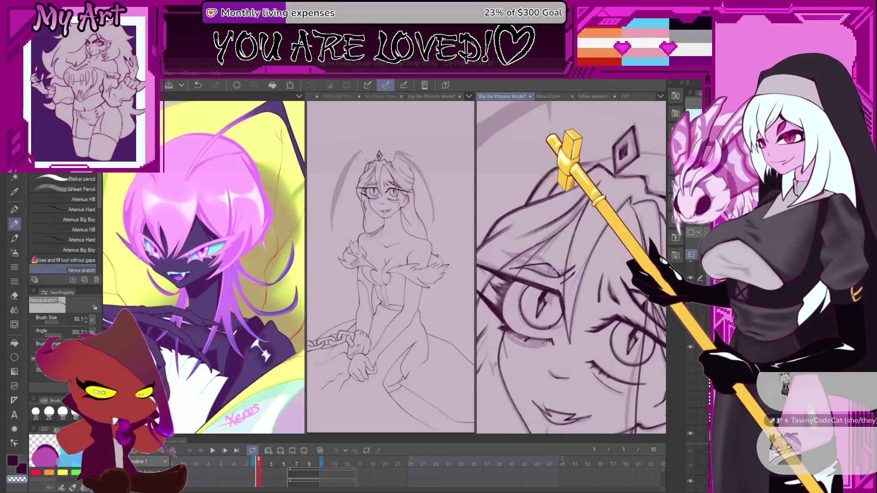
scroll(550, 279, up, 2)
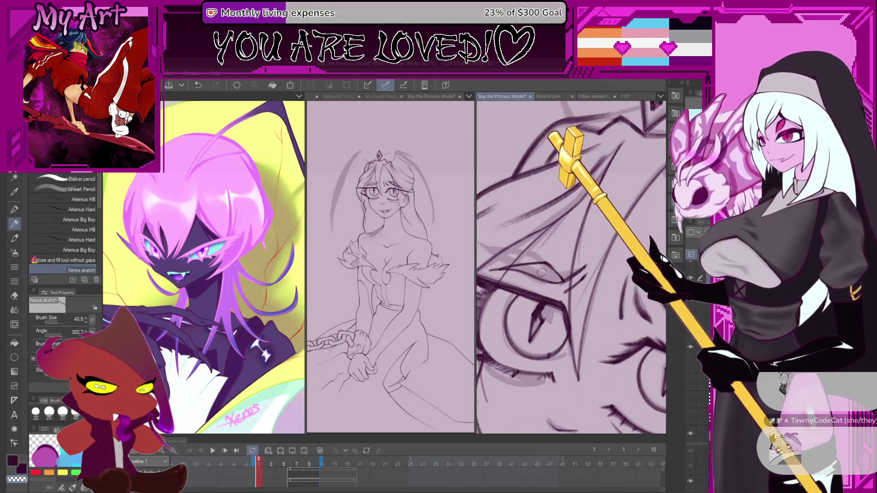
scroll(546, 270, up, 1)
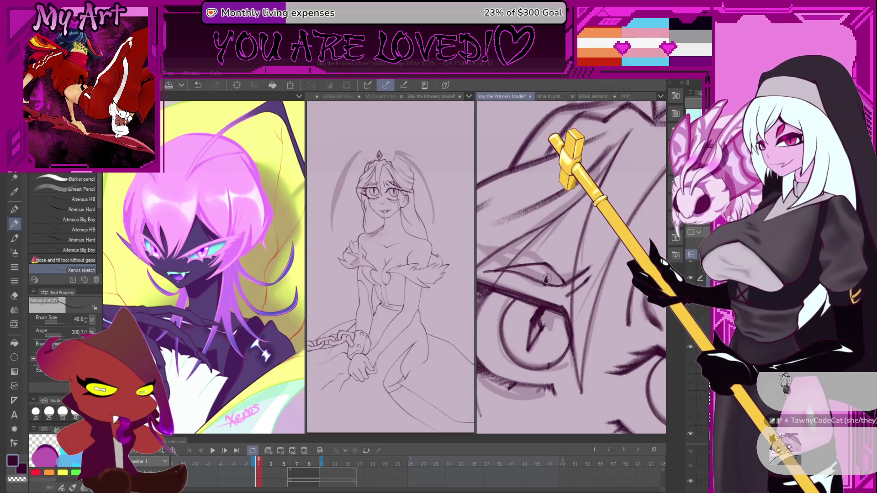
scroll(547, 277, up, 2)
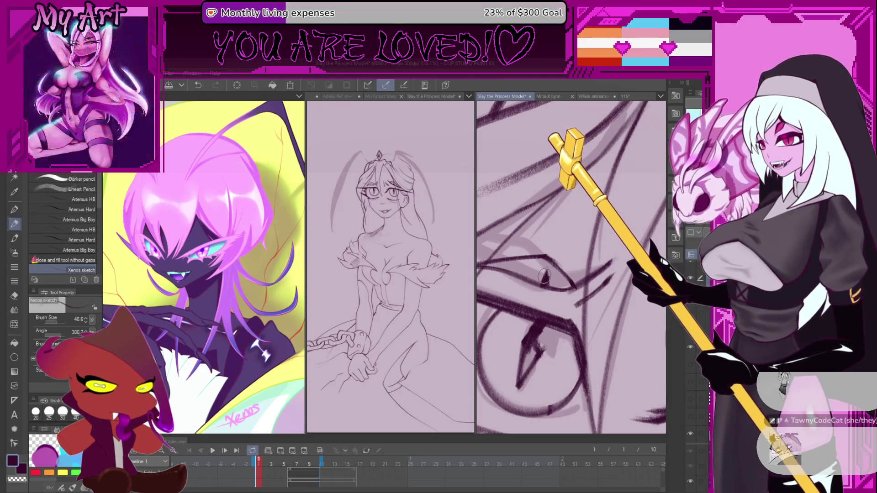
Fill the princess's pupil in larger and darker, then zoom back out from the eye
scroll(534, 275, down, 2)
scroll(533, 275, up, 3)
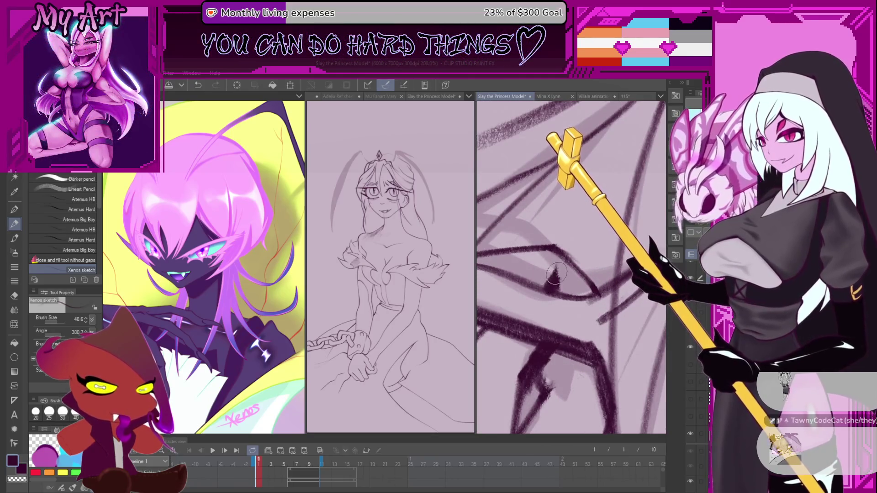
mouse_move(551, 277)
mouse_down()
mouse_move(555, 272)
mouse_move(555, 284)
mouse_up()
scroll(555, 283, down, 4)
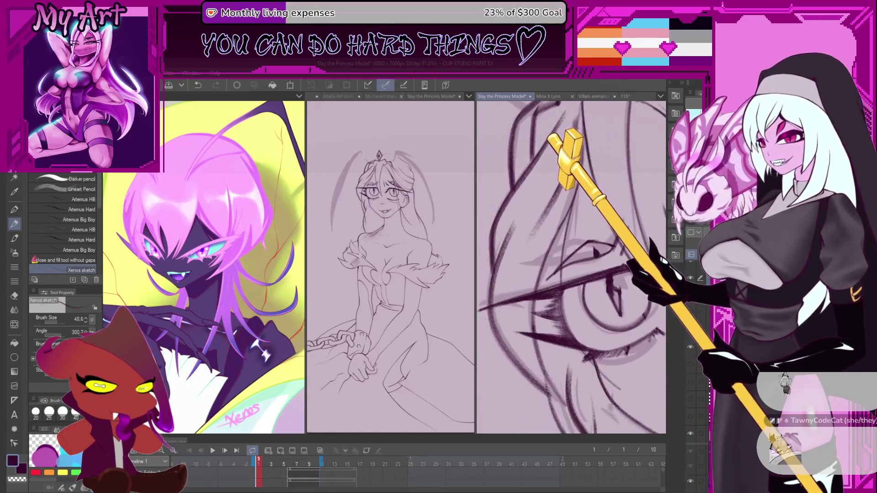
scroll(549, 238, up, 3)
mouse_move(557, 256)
mouse_down()
mouse_move(569, 263)
mouse_move(562, 270)
mouse_up()
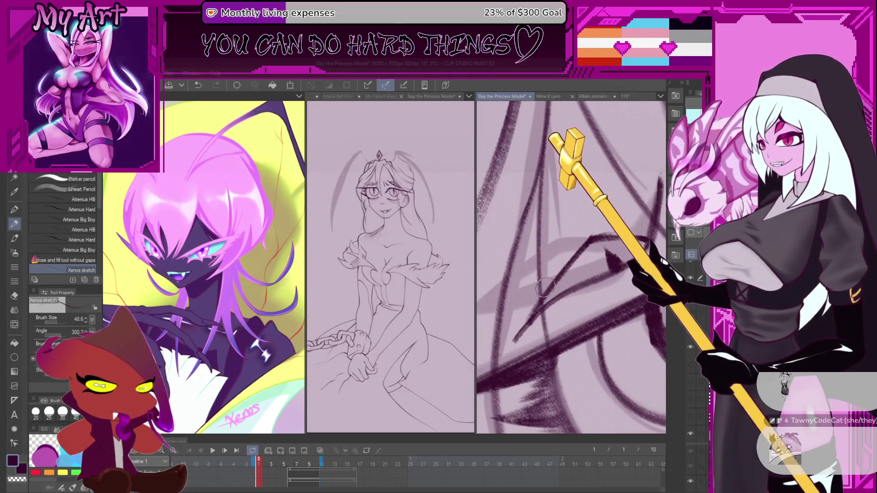
scroll(535, 287, up, 1)
scroll(533, 285, up, 1)
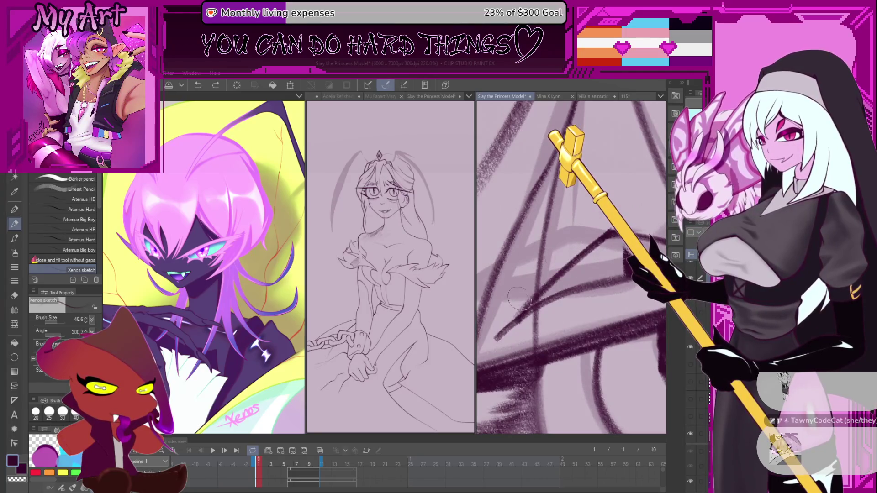
scroll(532, 224, down, 3)
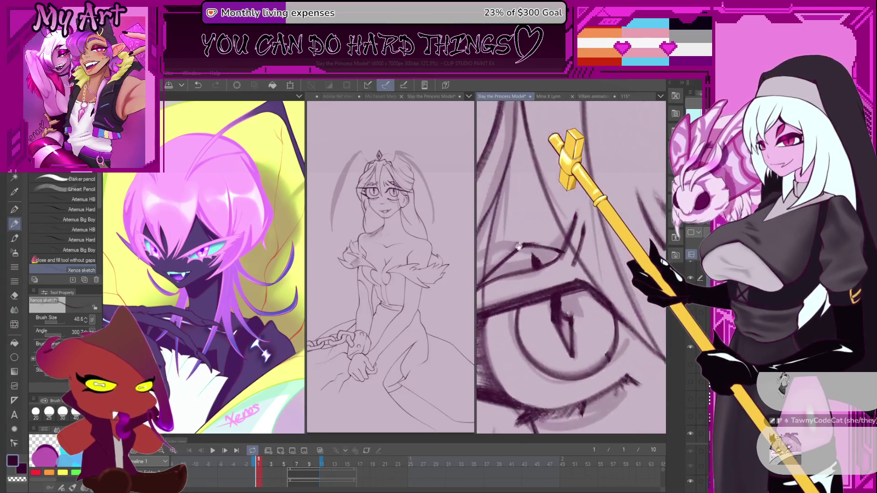
drag(531, 224, 553, 231)
drag(568, 274, 560, 246)
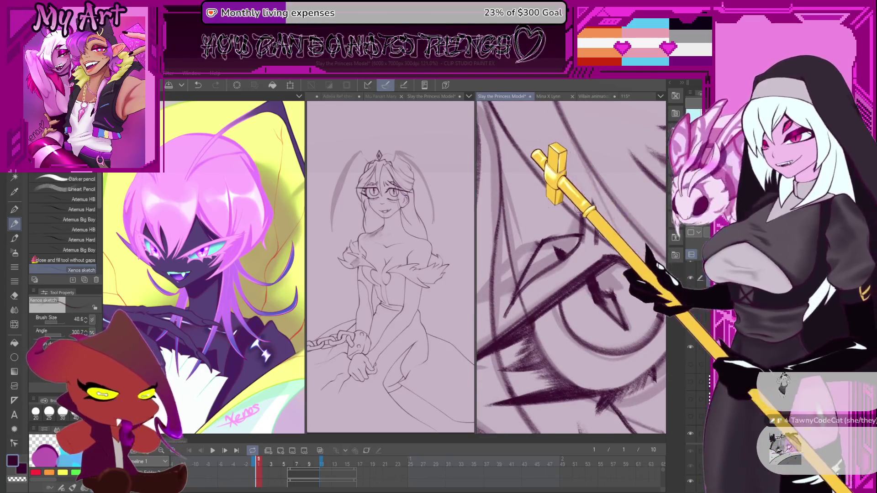
scroll(598, 252, down, 3)
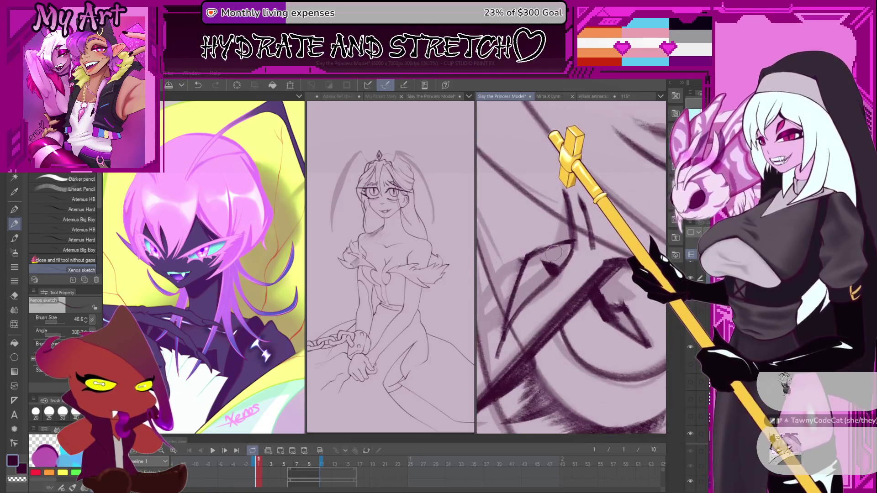
scroll(598, 252, down, 5)
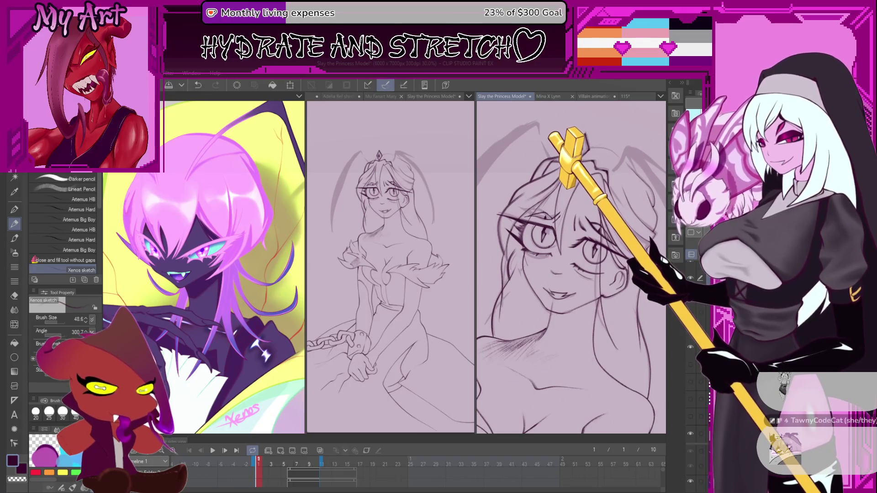
Undo the last stroke on the princess's face, then zoom back in on the tiara area
mouse_move(617, 253)
mouse_down()
mouse_move(571, 299)
mouse_move(585, 280)
mouse_up()
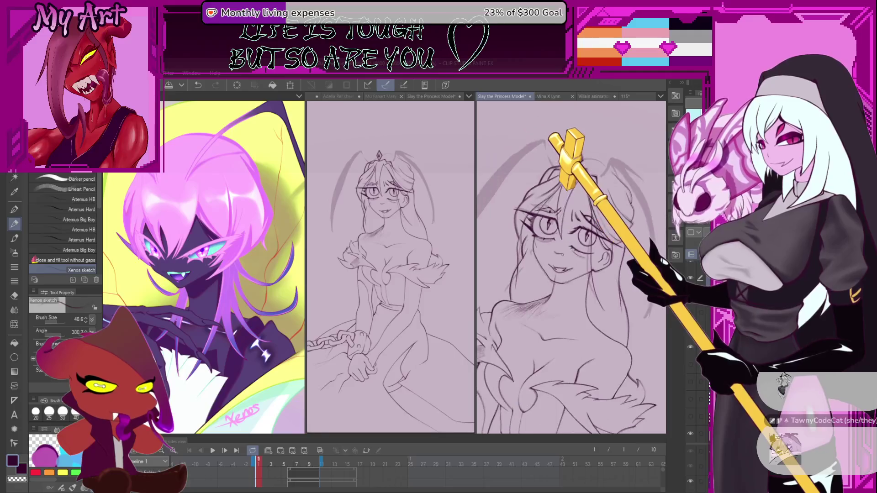
scroll(544, 251, up, 4)
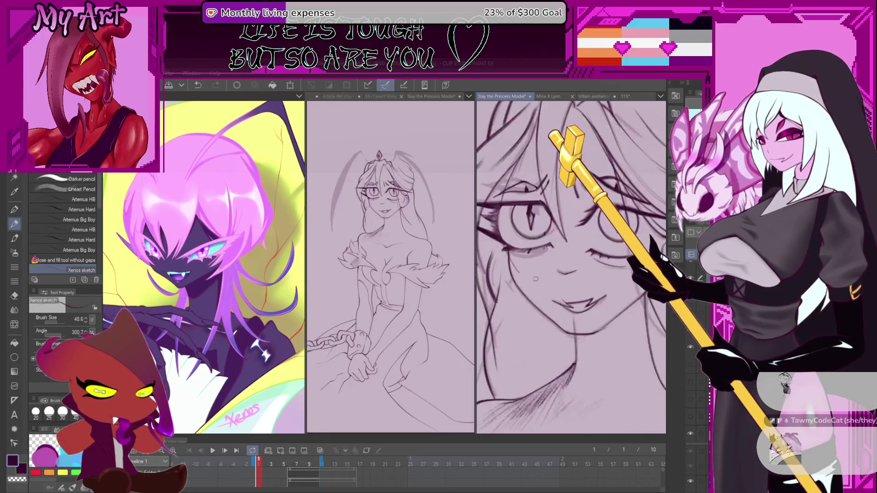
scroll(552, 235, up, 1)
key(ctrl+z)
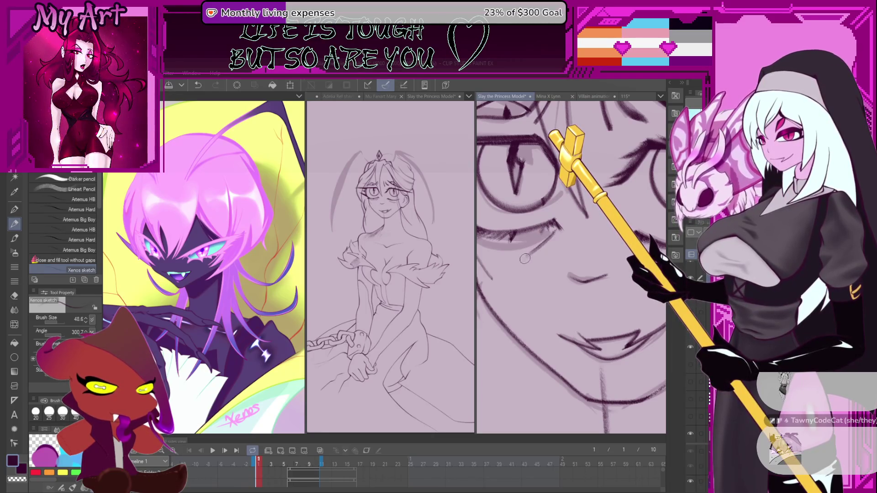
mouse_move(547, 243)
mouse_down()
mouse_move(552, 254)
mouse_move(525, 269)
mouse_up()
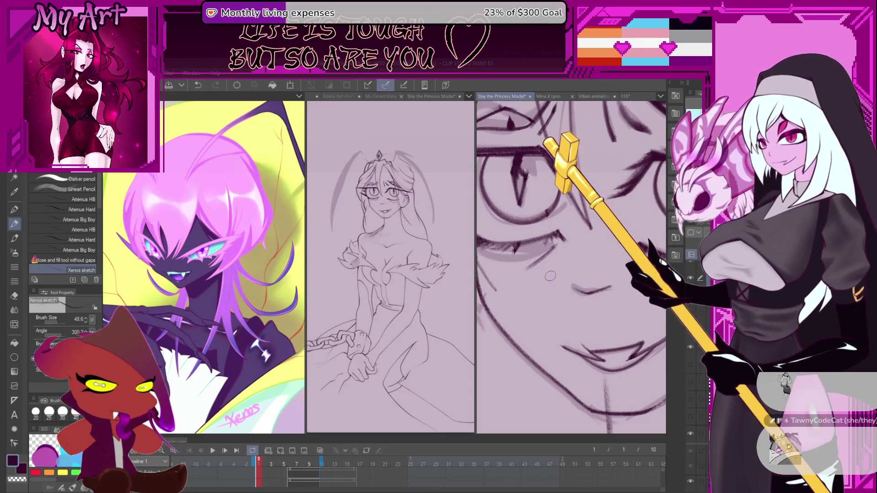
scroll(550, 276, down, 4)
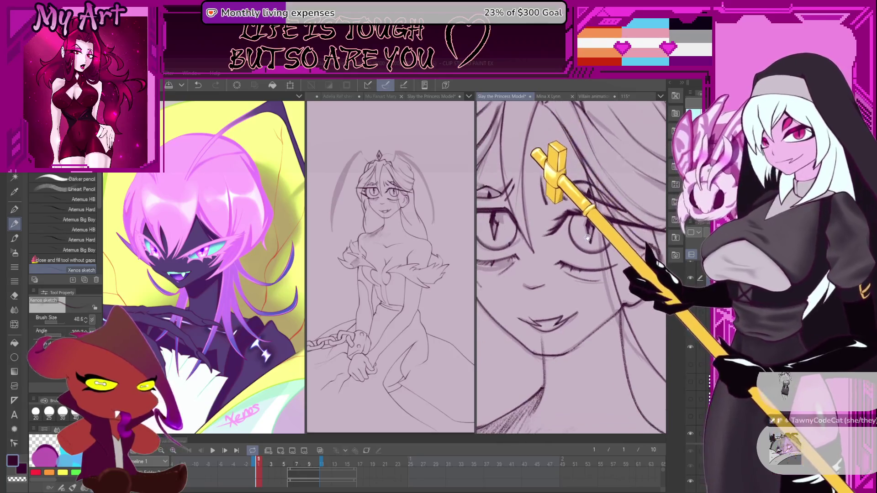
drag(559, 225, 578, 224)
scroll(576, 227, up, 1)
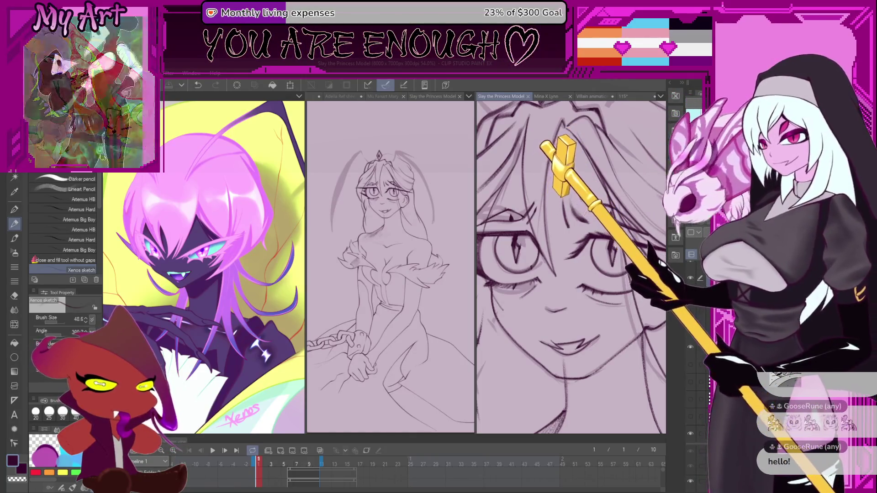
scroll(581, 293, down, 5)
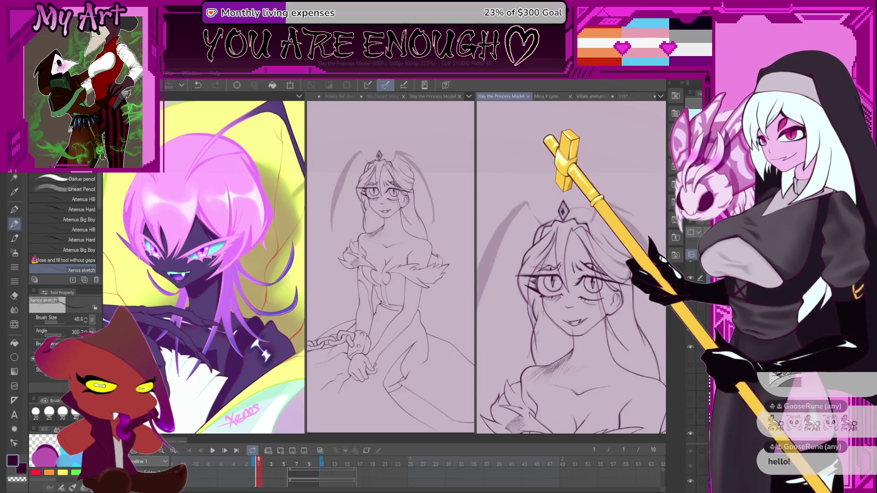
scroll(581, 232, up, 5)
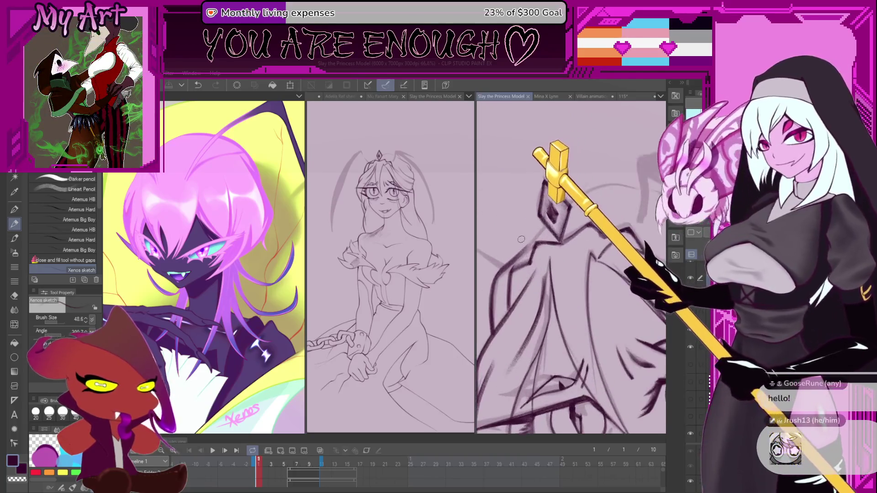
scroll(516, 265, up, 2)
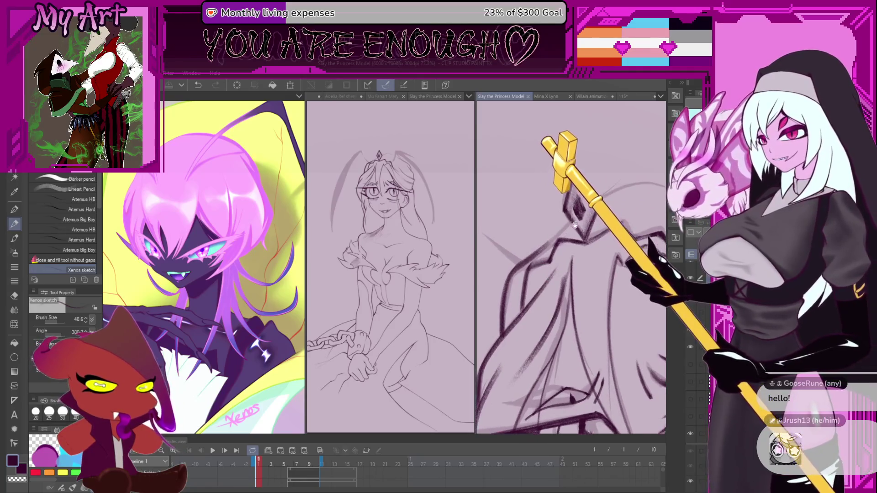
Switch to the freehand lasso and pan around the lasso outline
key(m)
scroll(564, 280, down, 1)
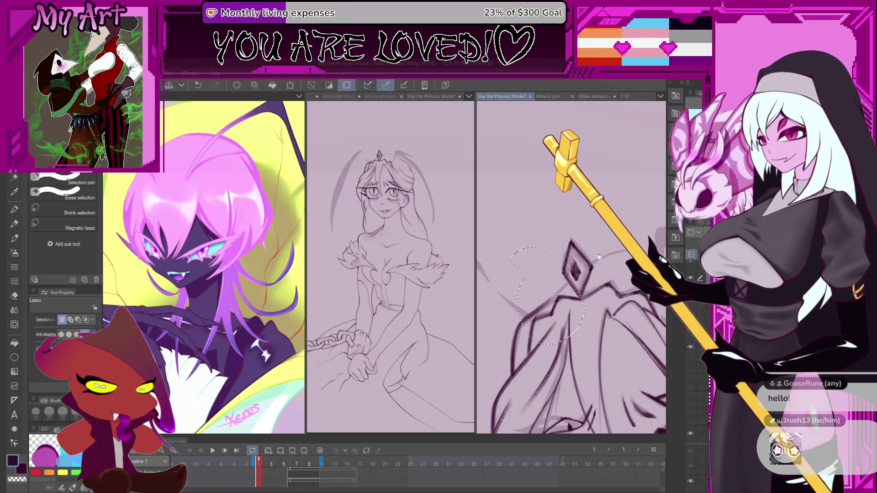
drag(598, 255, 540, 285)
scroll(528, 275, up, 2)
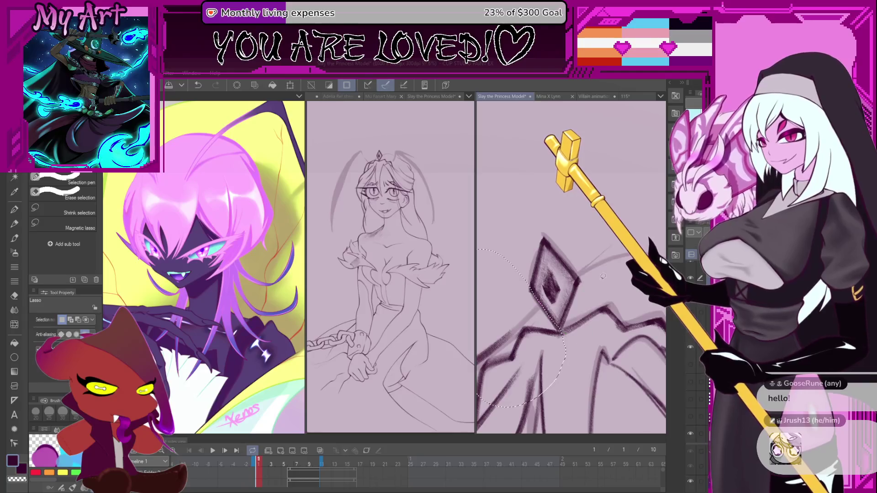
scroll(556, 286, down, 3)
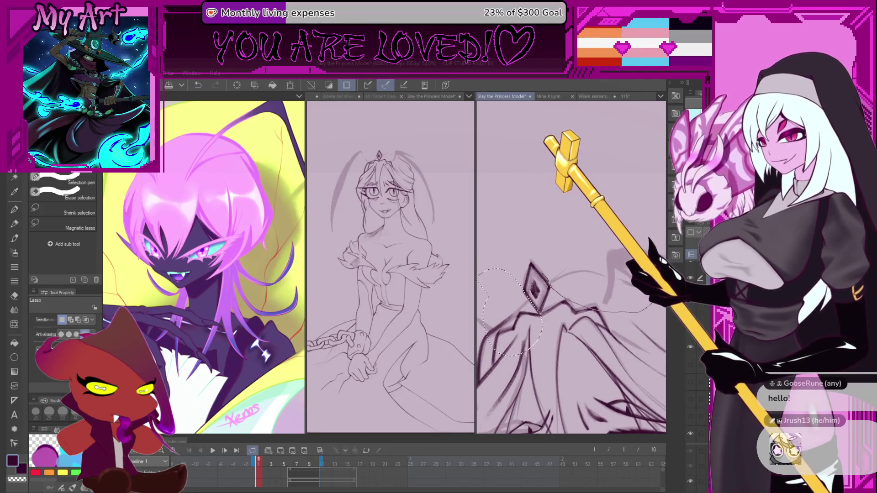
scroll(548, 272, up, 2)
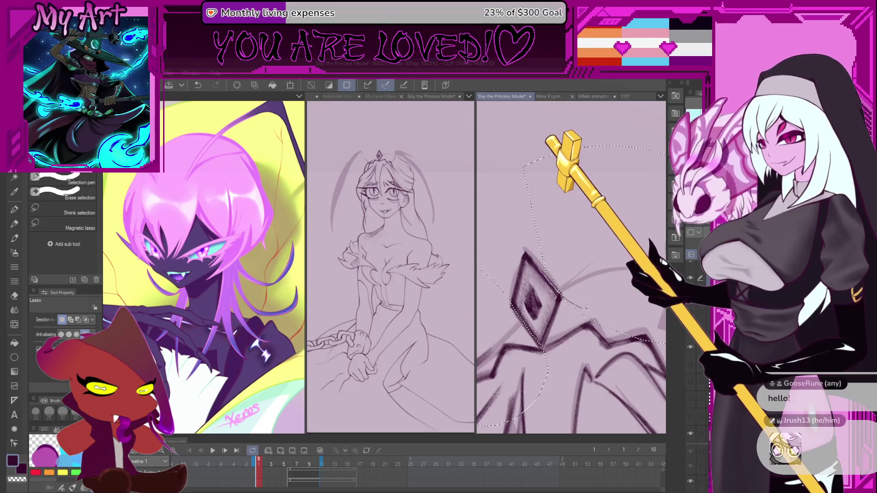
scroll(578, 288, down, 3)
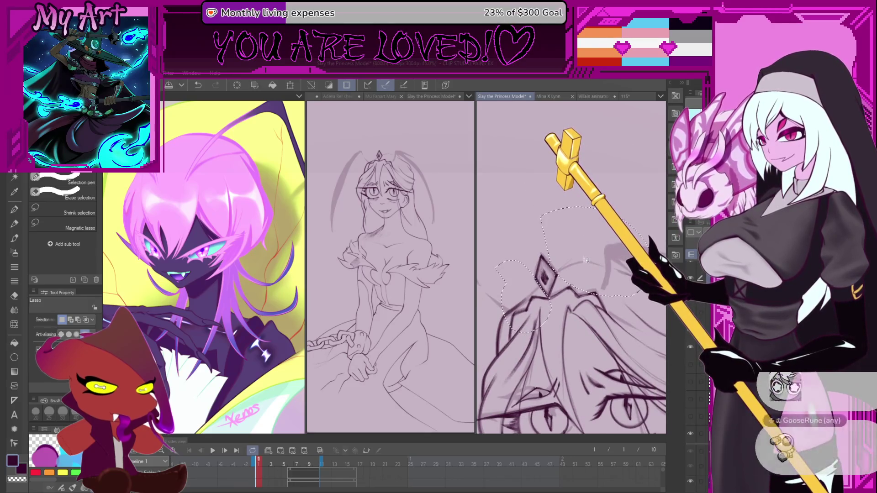
scroll(548, 274, up, 2)
Switch to the Xenos sketch pencil and zoom in on the tiara's diamond gem
key(b)
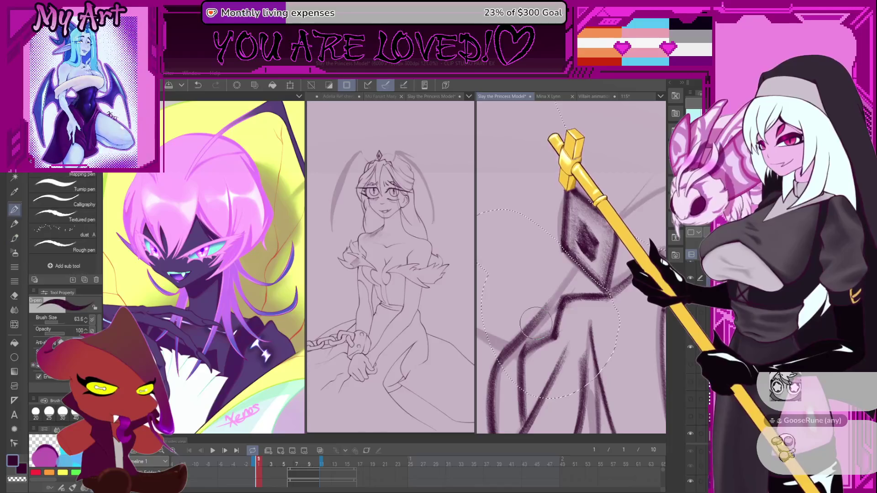
key(p)
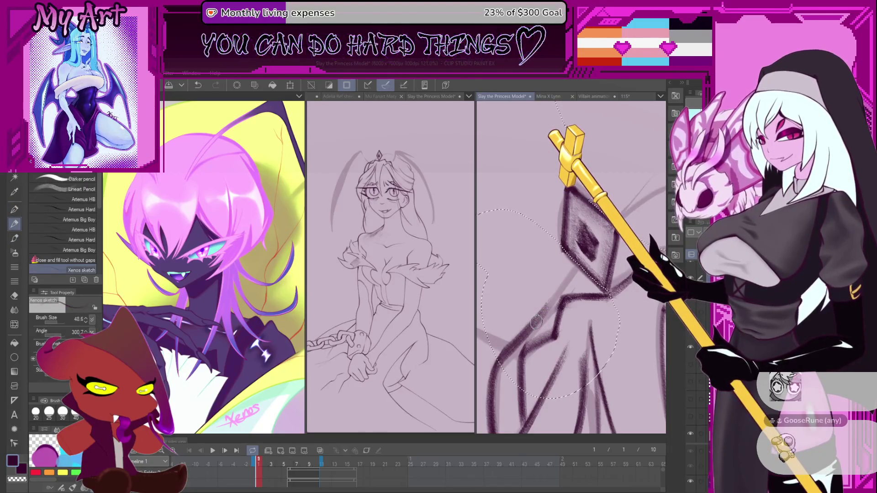
drag(542, 265, 538, 283)
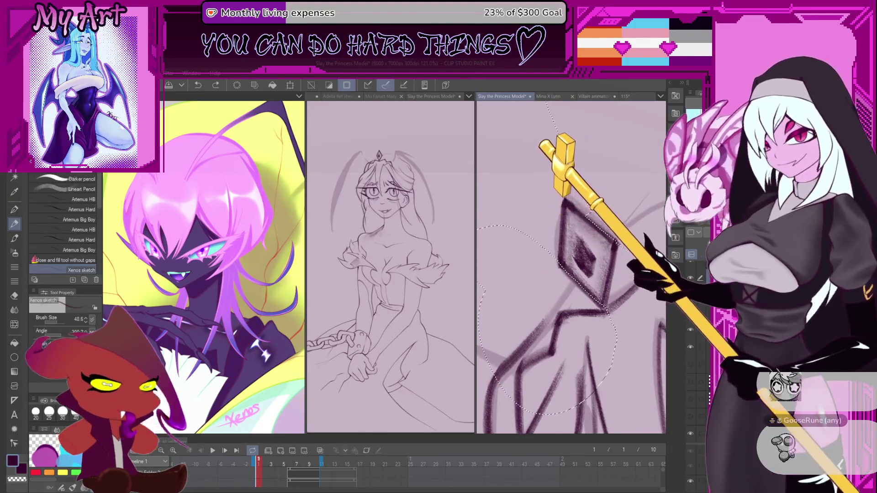
scroll(530, 350, down, 1)
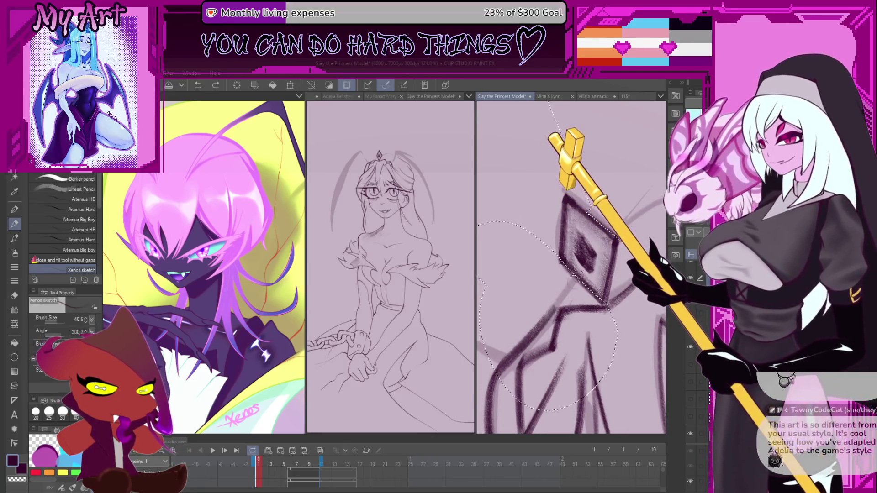
mouse_move(593, 264)
mouse_down()
mouse_move(565, 296)
mouse_move(576, 264)
mouse_up()
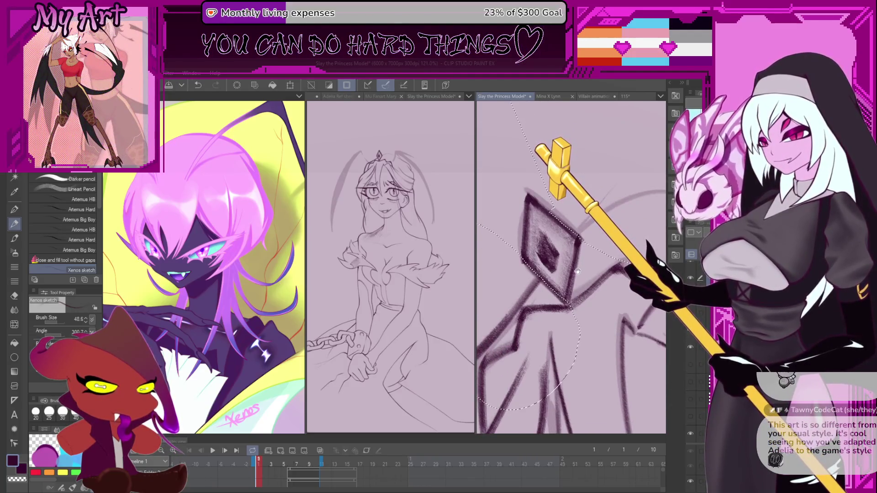
scroll(599, 256, down, 5)
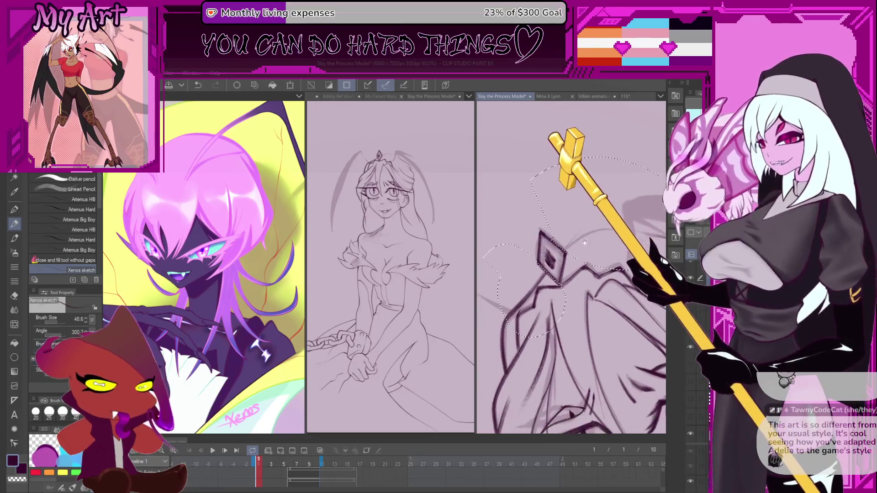
mouse_move(575, 264)
mouse_down()
mouse_move(582, 389)
mouse_move(636, 360)
mouse_up()
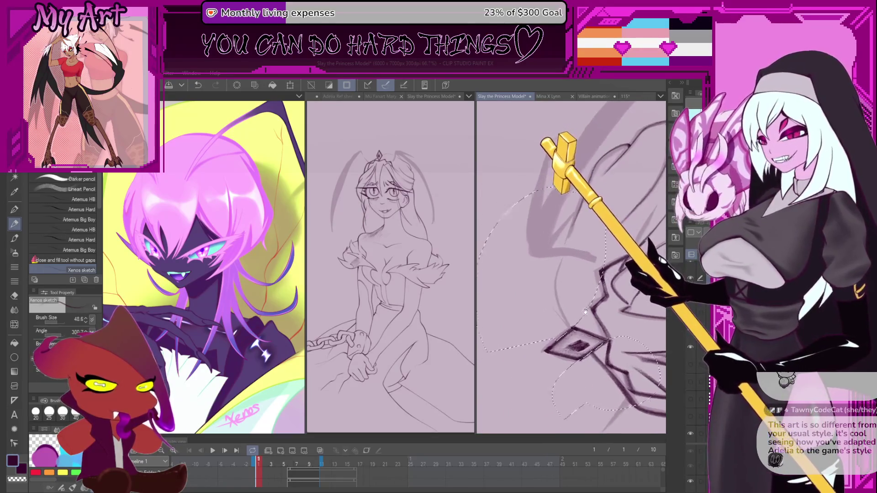
scroll(571, 268, up, 1)
scroll(538, 363, up, 3)
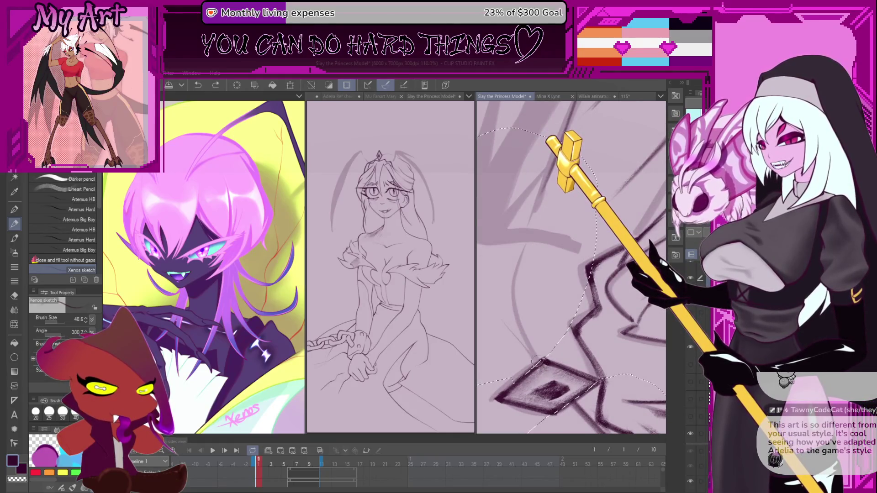
drag(515, 294, 508, 321)
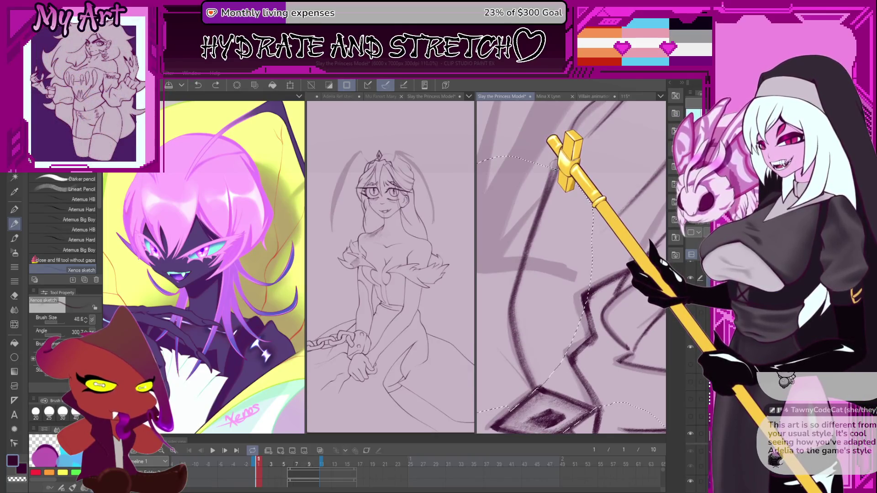
scroll(503, 265, down, 2)
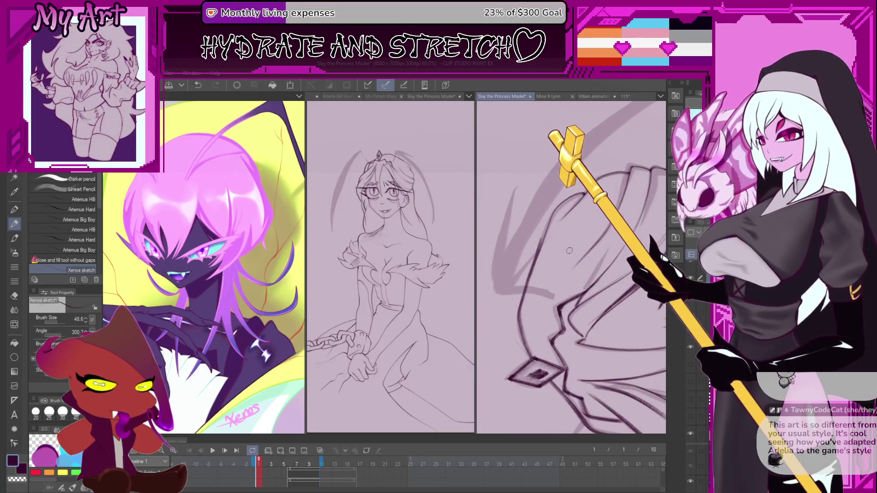
scroll(569, 251, up, 2)
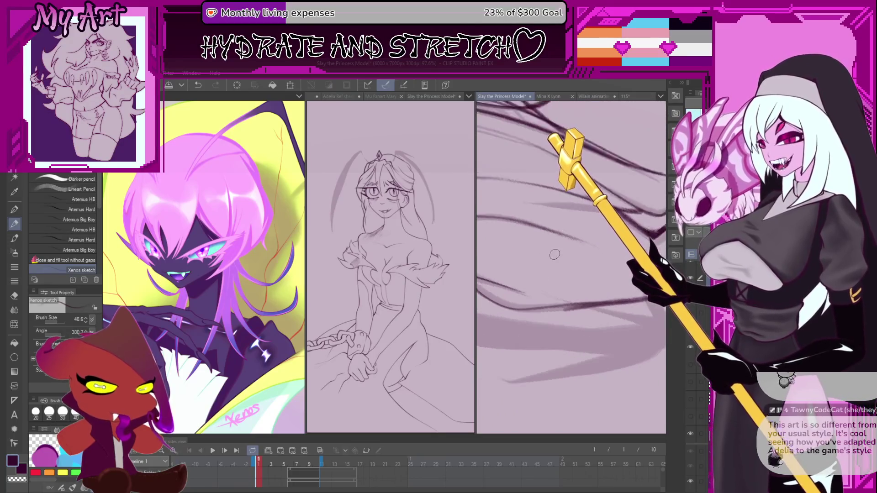
scroll(555, 254, up, 3)
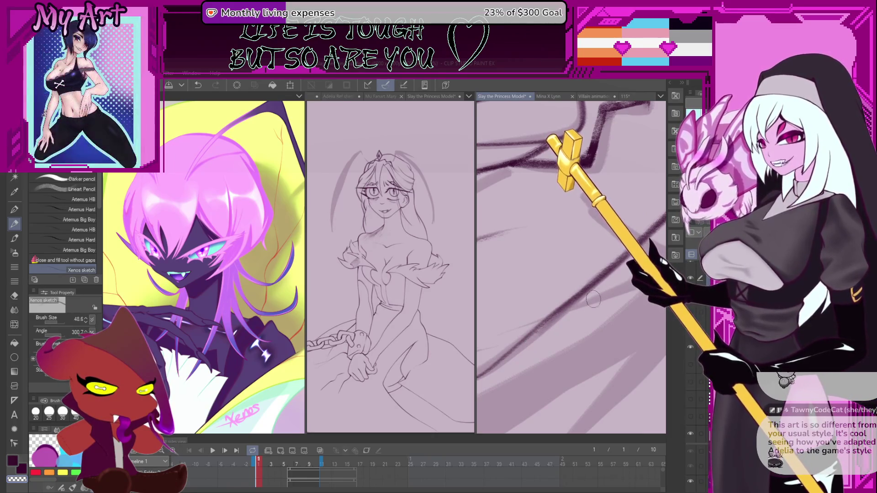
Pan over the sketched face, crown and hair of the princess
scroll(571, 313, down, 3)
scroll(593, 306, down, 5)
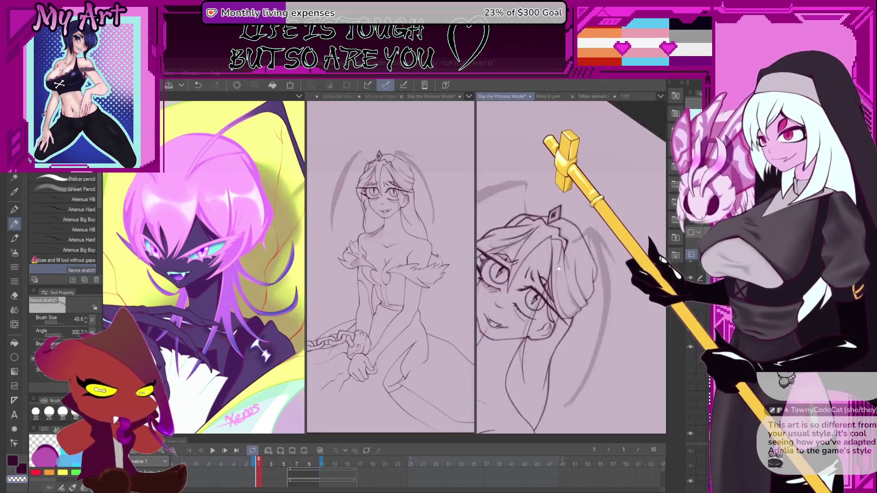
scroll(557, 254, up, 5)
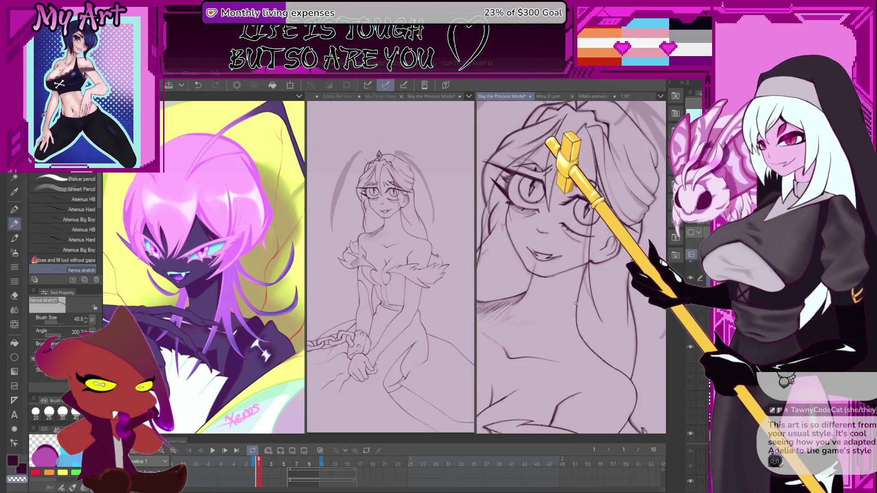
drag(597, 248, 586, 273)
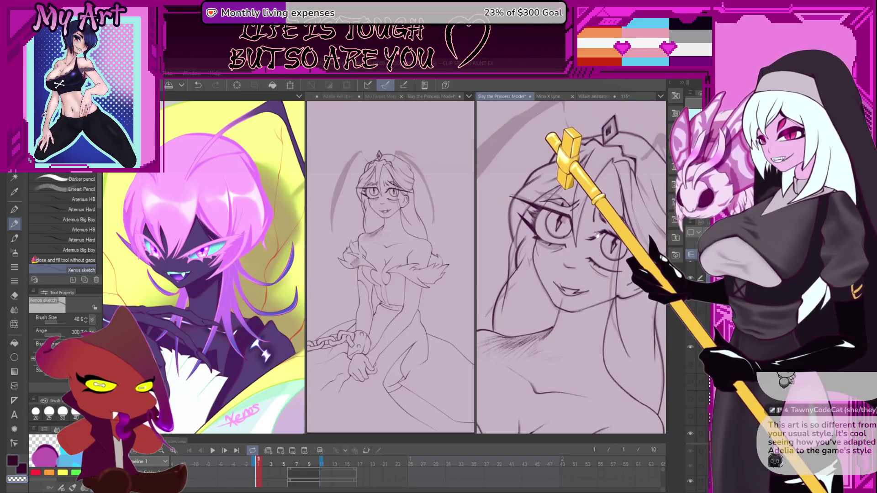
mouse_move(594, 243)
mouse_down()
mouse_move(553, 296)
mouse_move(574, 321)
mouse_up()
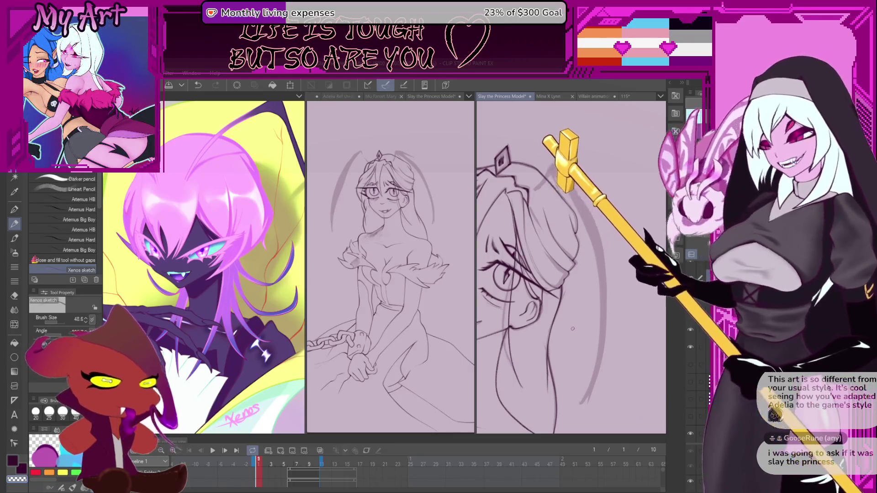
drag(566, 318, 575, 297)
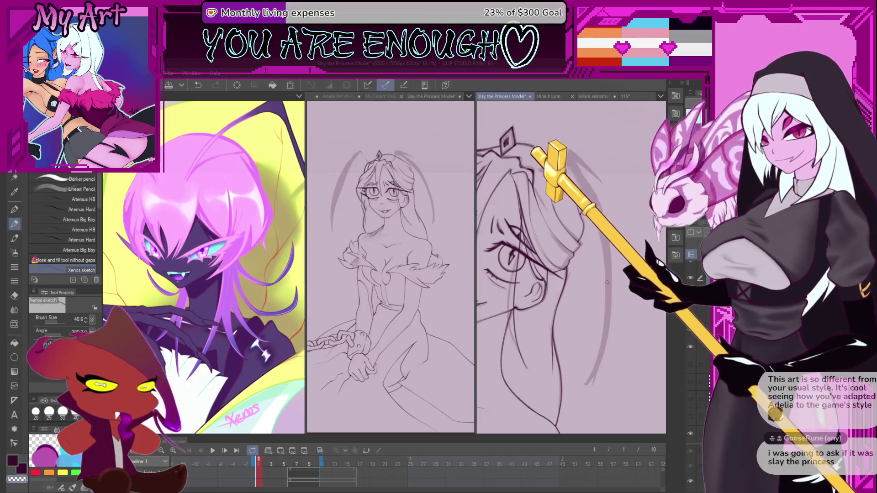
scroll(562, 324, up, 3)
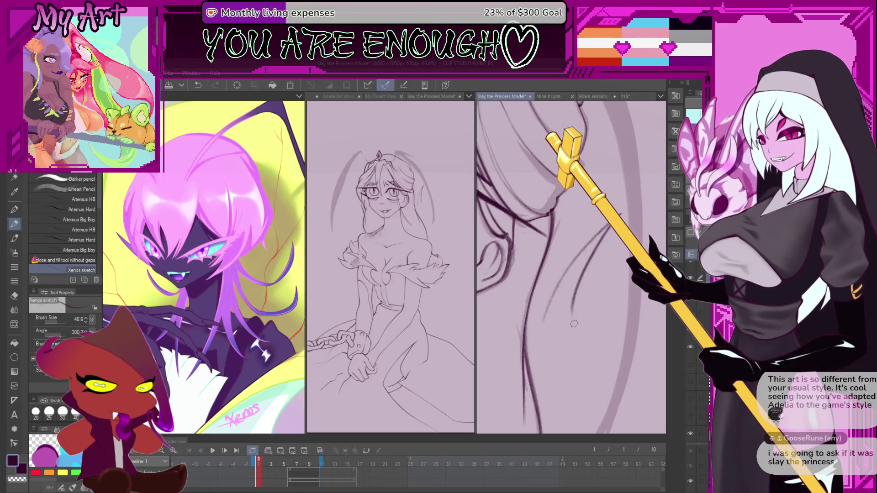
scroll(547, 350, down, 4)
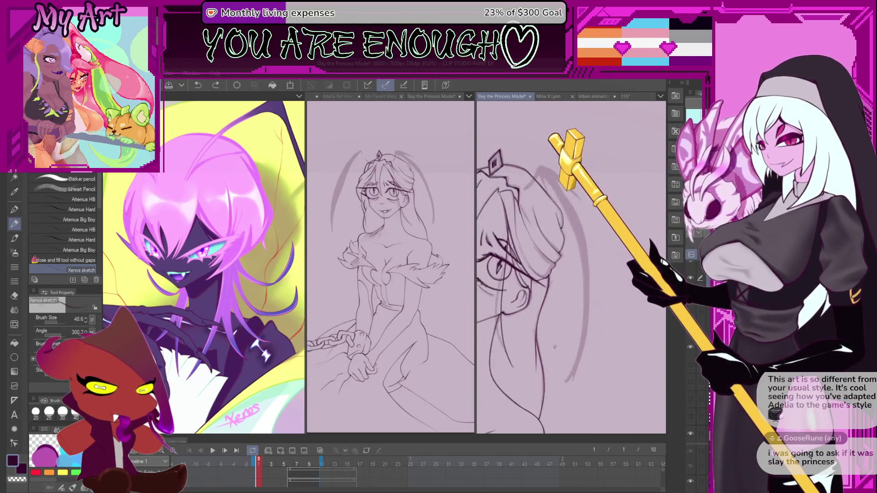
scroll(540, 309, down, 1)
Review the figure's lower body, then enlarge the Timeline palette upward
mouse_move(540, 309)
mouse_down()
mouse_move(589, 256)
mouse_move(579, 251)
mouse_up()
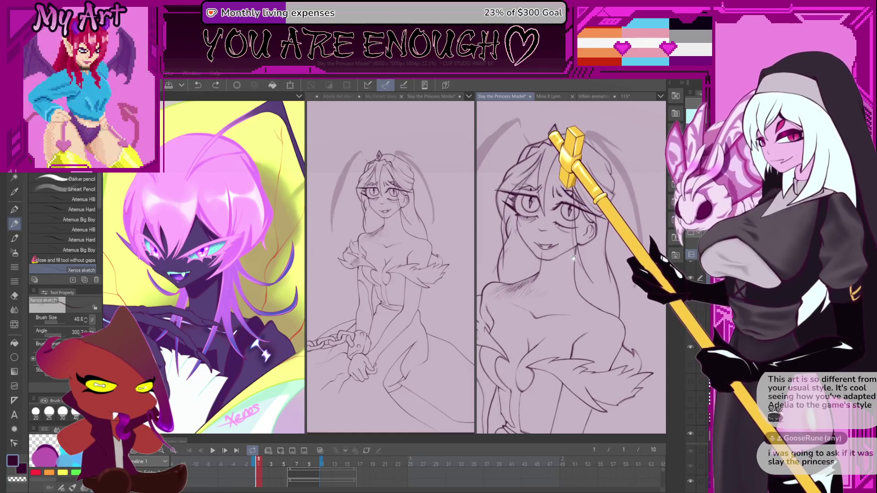
scroll(569, 277, down, 3)
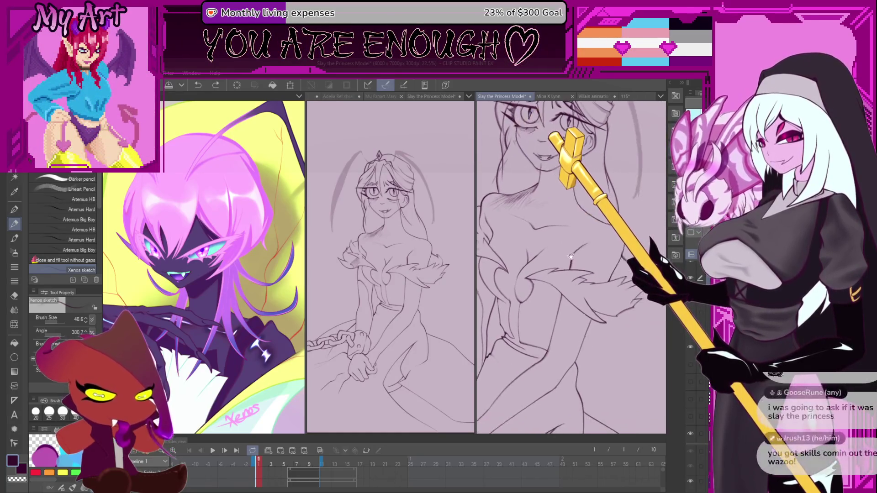
drag(583, 294, 590, 272)
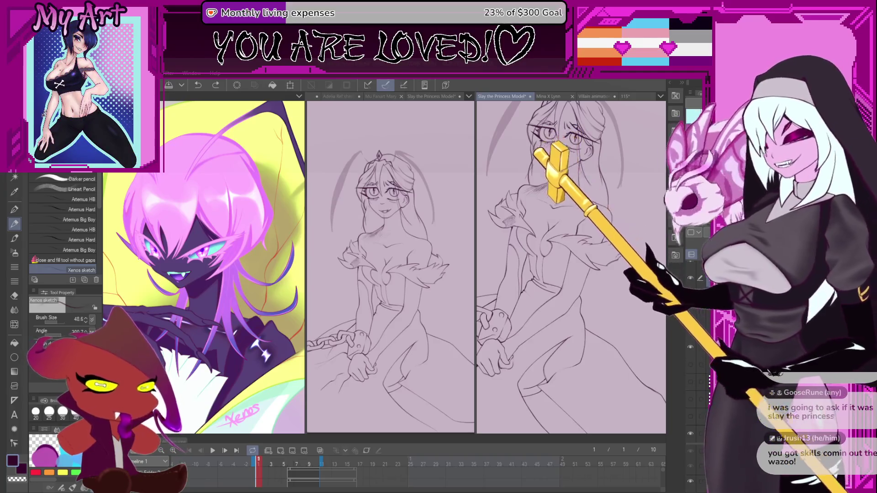
scroll(571, 267, up, 2)
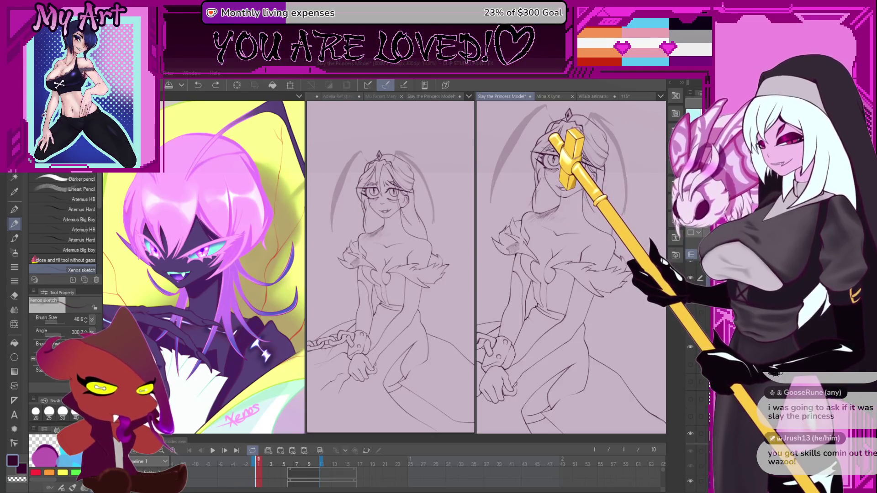
scroll(622, 207, up, 3)
scroll(553, 287, down, 1)
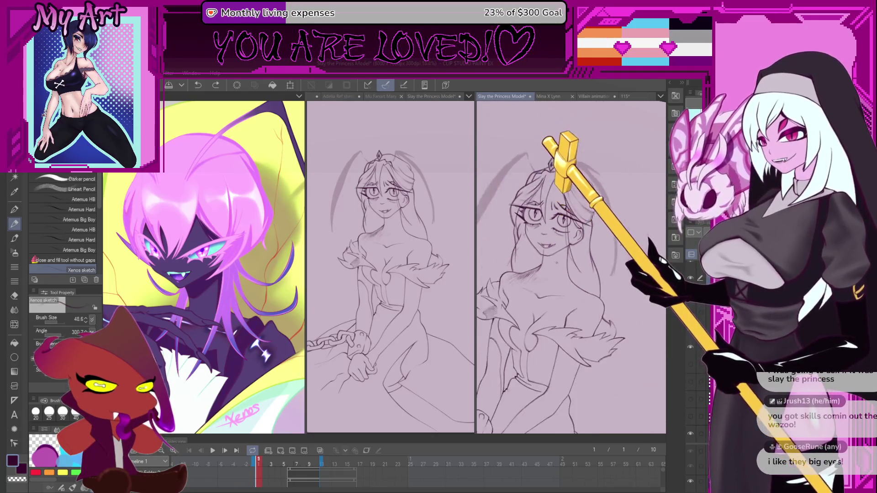
scroll(547, 324, up, 2)
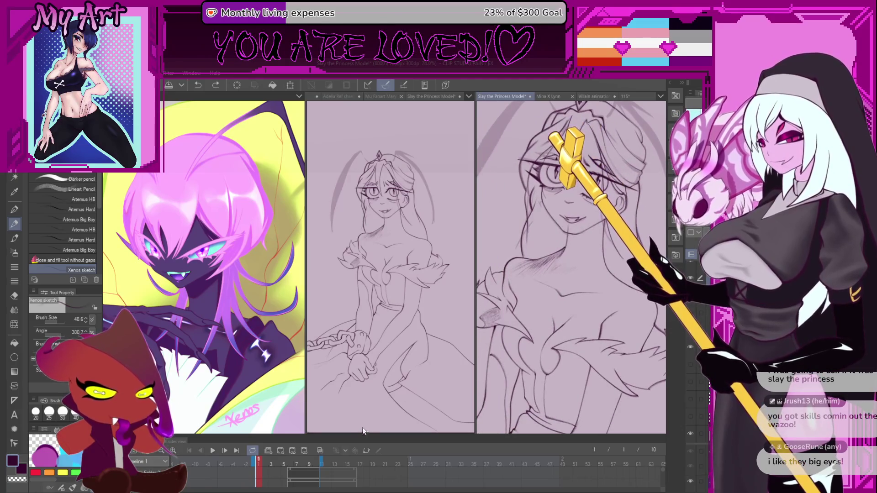
drag(363, 434, 363, 356)
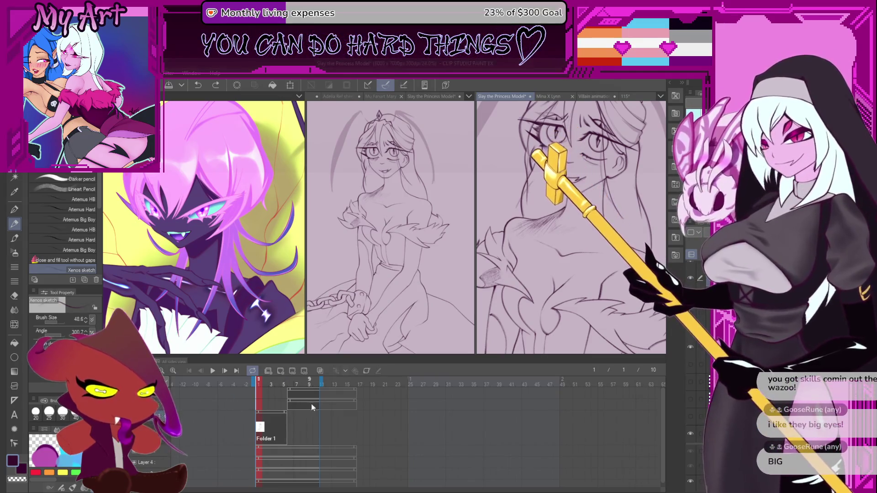
Try antenna strokes above the princess's hair, undoing the first attempt
drag(508, 308, 554, 259)
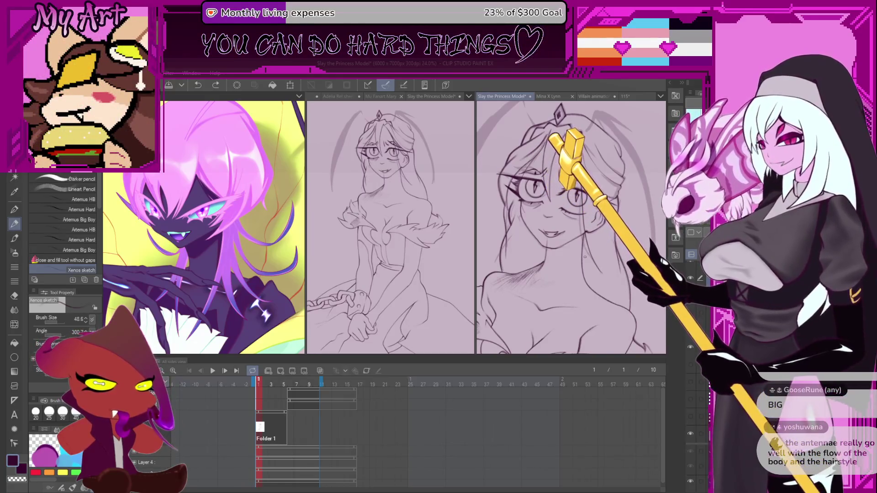
scroll(530, 201, up, 3)
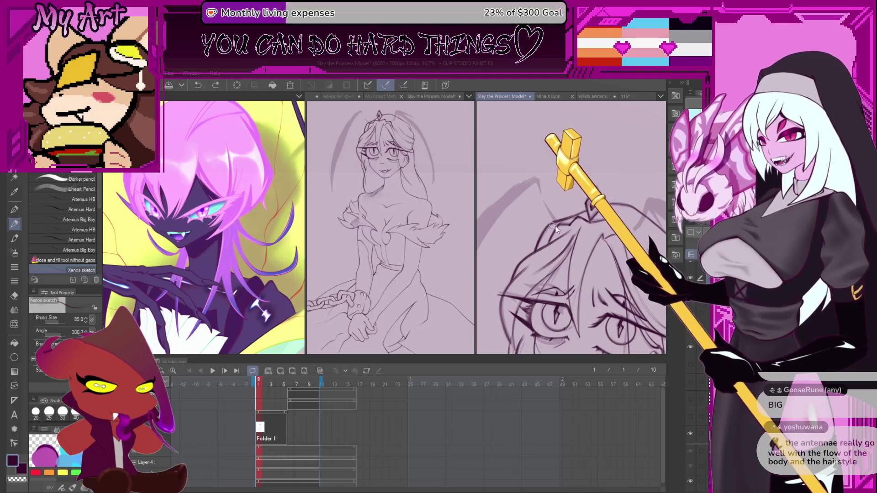
drag(564, 220, 533, 181)
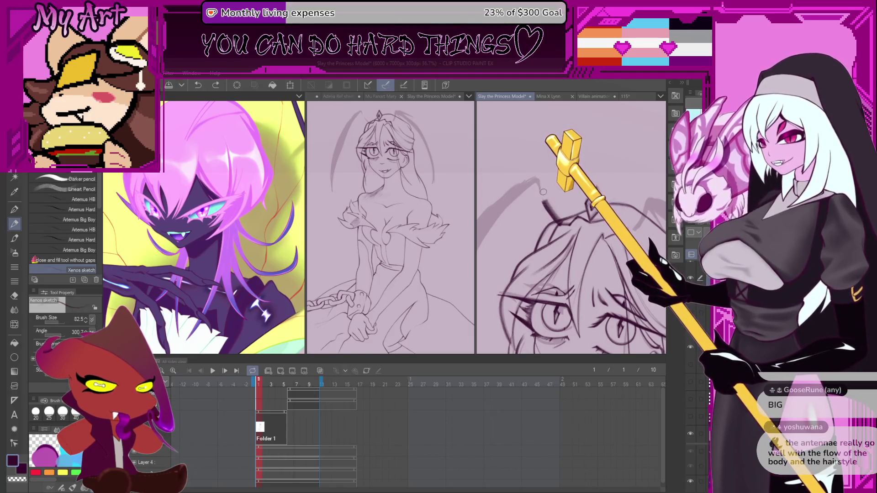
key(ctrl+z)
scroll(557, 213, up, 2)
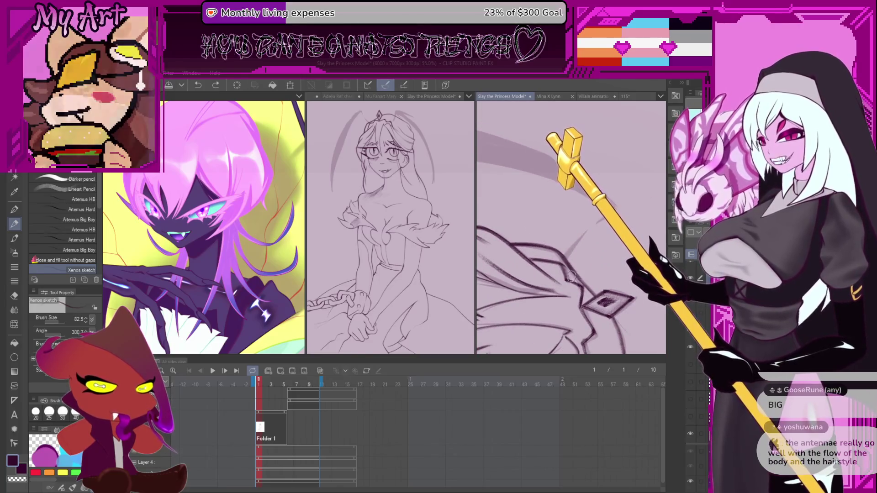
drag(562, 274, 577, 246)
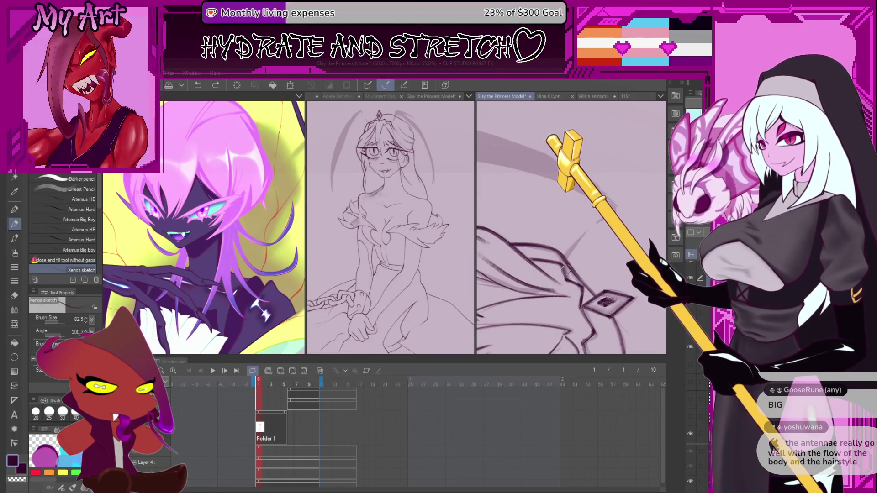
mouse_move(624, 201)
mouse_down()
mouse_move(580, 244)
mouse_move(567, 315)
mouse_up()
drag(588, 208, 578, 275)
scroll(606, 167, down, 5)
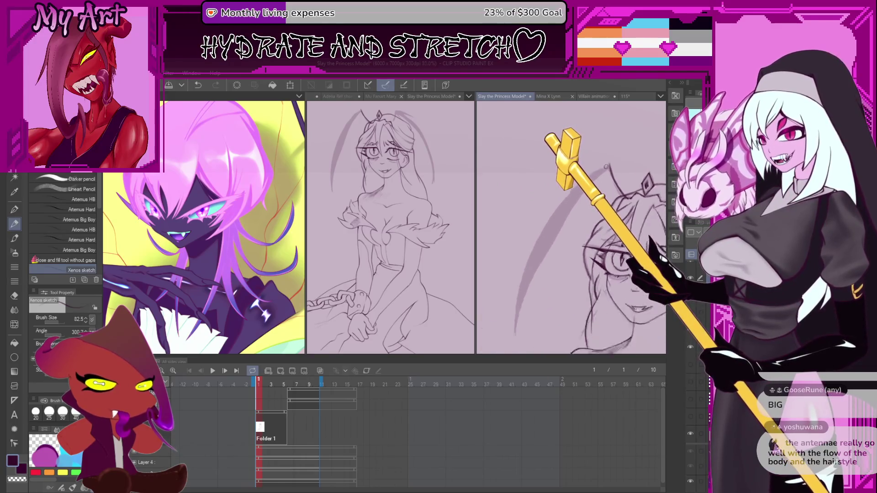
Enlarge the pencil to about 174 and draw a long arc sweeping down past the head
key(bracketright)
key(bracketright)
key(bracketright)
drag(610, 166, 578, 212)
key(ctrl+z)
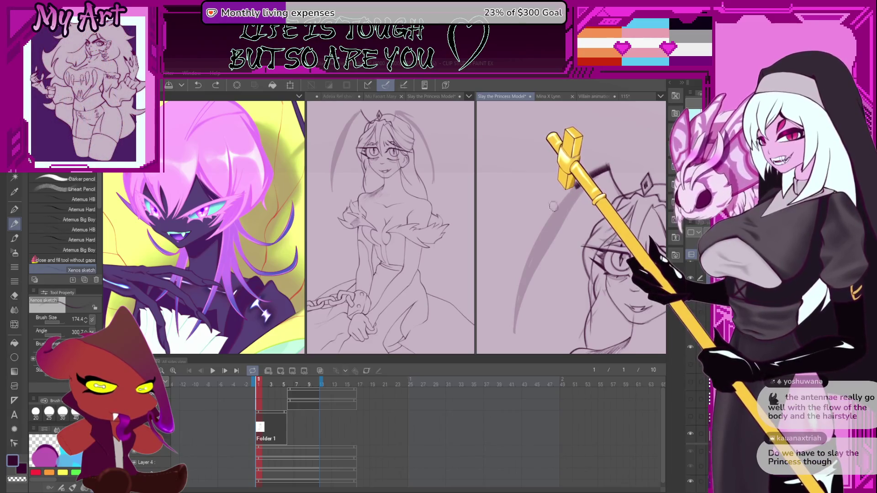
key(ctrl+z)
mouse_move(614, 170)
mouse_down()
mouse_move(506, 323)
mouse_move(542, 251)
mouse_up()
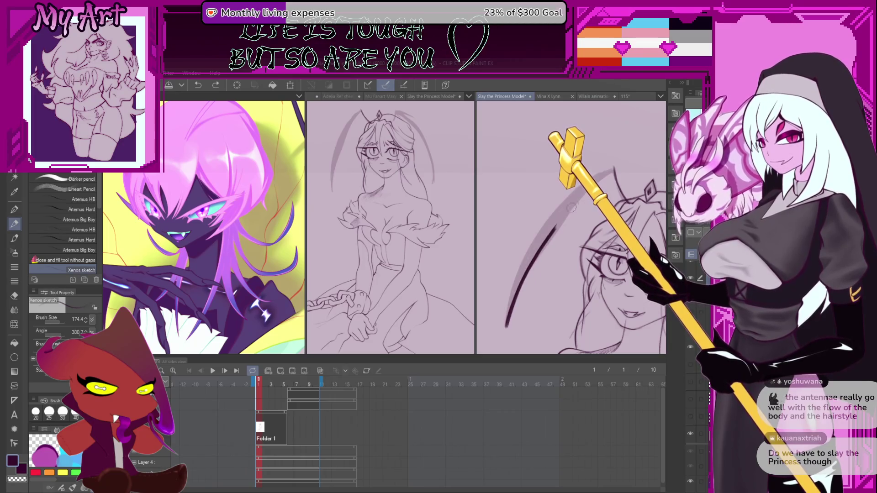
key(ctrl+z)
drag(506, 327, 546, 238)
key(ctrl+z)
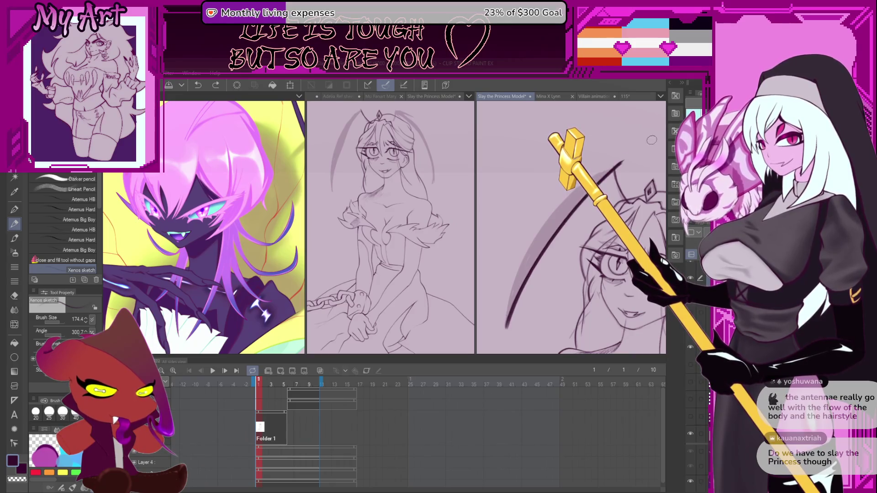
key(ctrl+y)
Start a lasso near the arc's top, then settle on the pencil enlarged to 217.4
key(m)
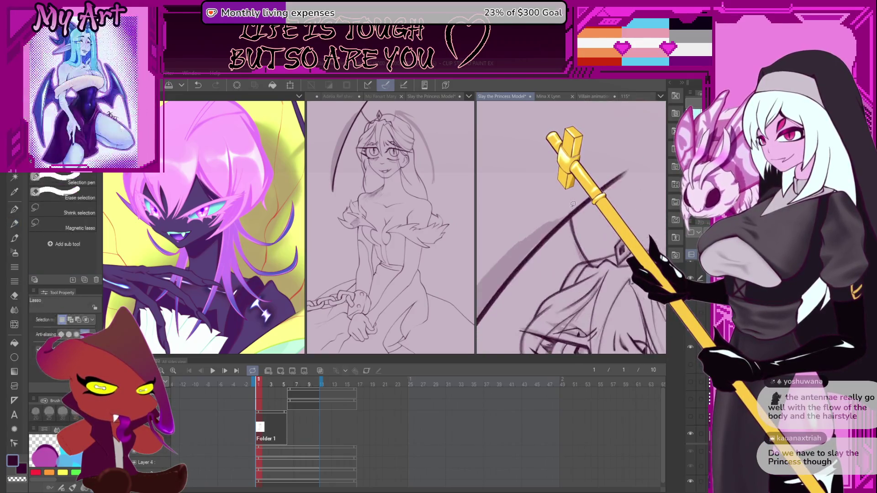
mouse_move(573, 213)
mouse_down()
mouse_move(553, 219)
mouse_move(554, 235)
mouse_up()
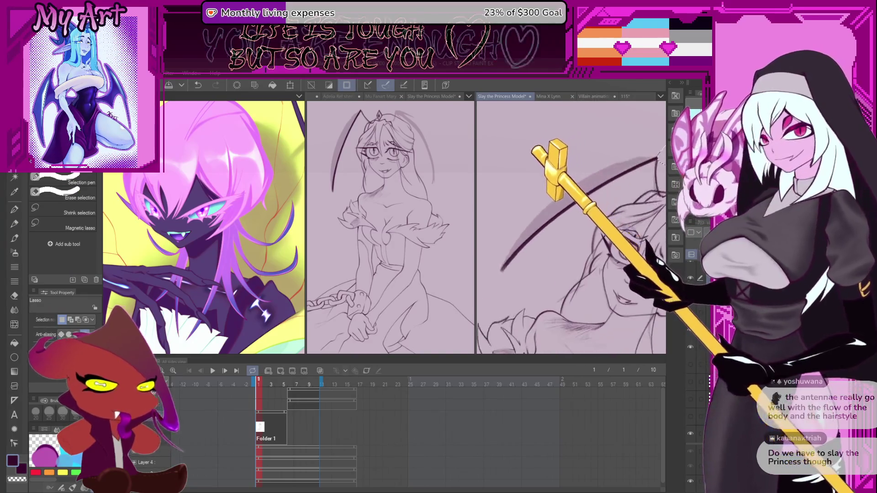
key(b)
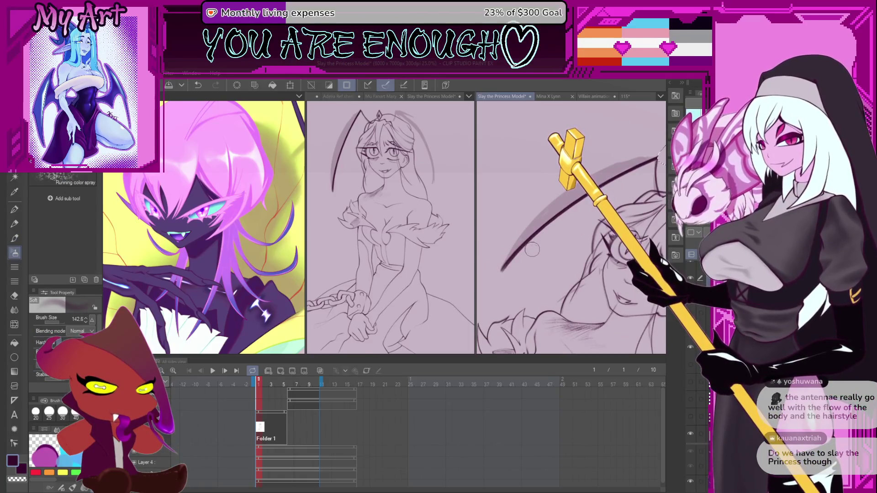
key(p)
key(b)
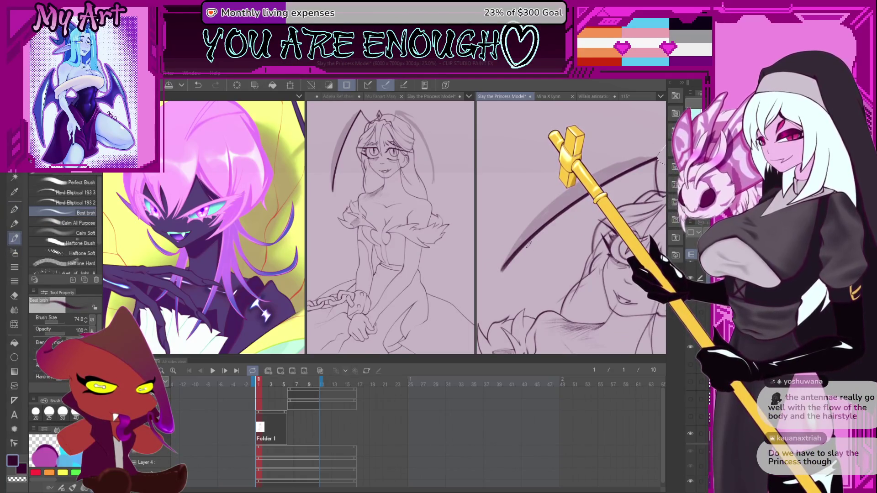
key(p)
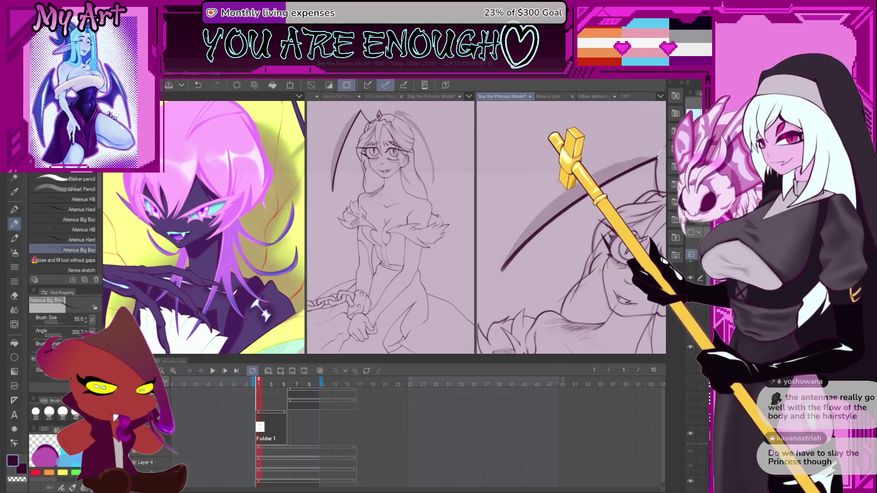
key(bracketright)
key(bracketright)
key(bracketright)
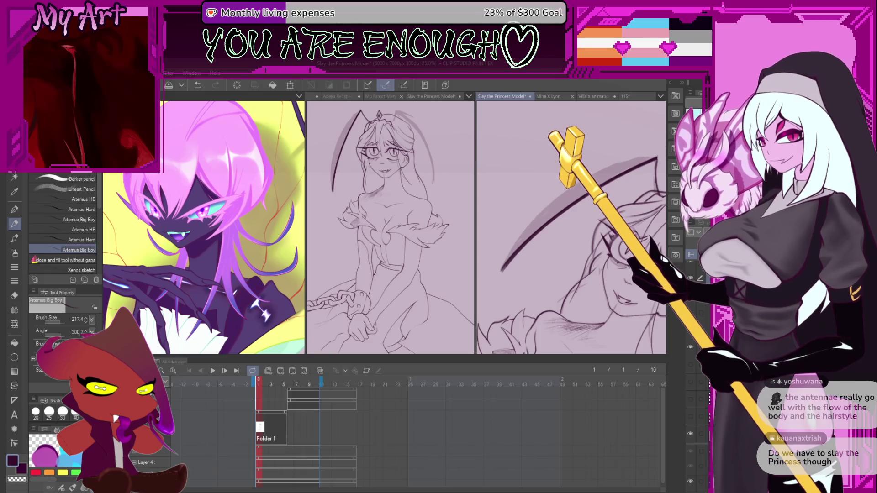
Undo, enlarge the pencil to about 397, and lasso around the scythe blade arc
key(ctrl+z)
drag(579, 192, 511, 293)
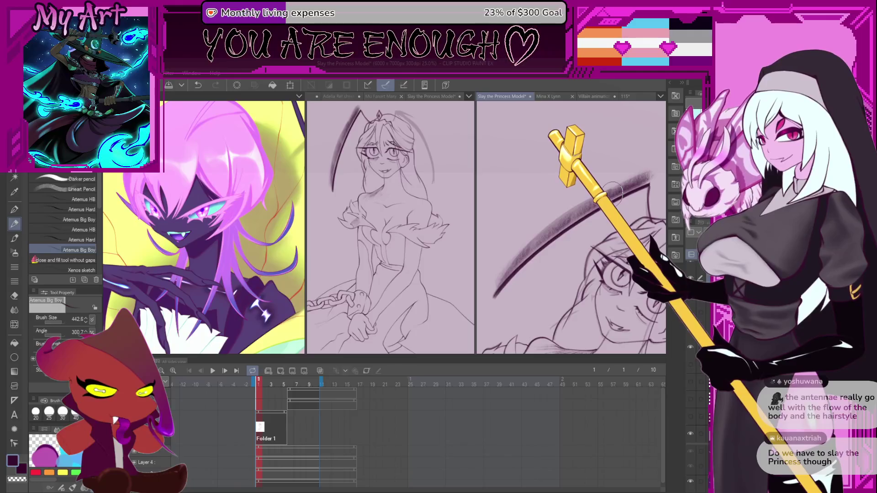
key(b)
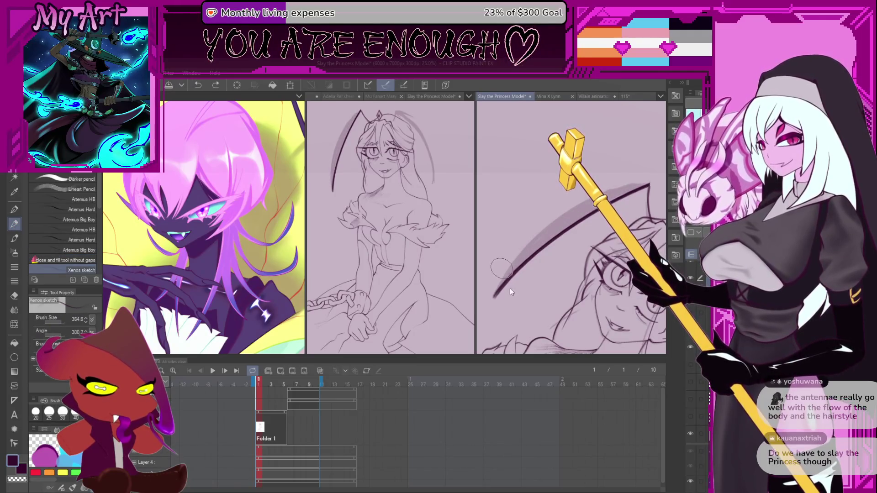
drag(501, 267, 494, 274)
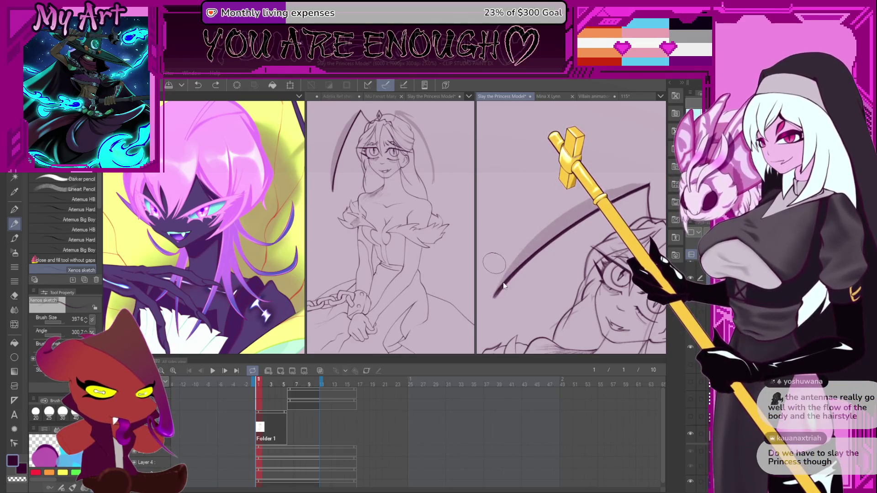
key(m)
drag(489, 299, 538, 254)
mouse_move(635, 156)
mouse_down()
mouse_move(567, 170)
mouse_move(507, 205)
mouse_move(489, 233)
mouse_up()
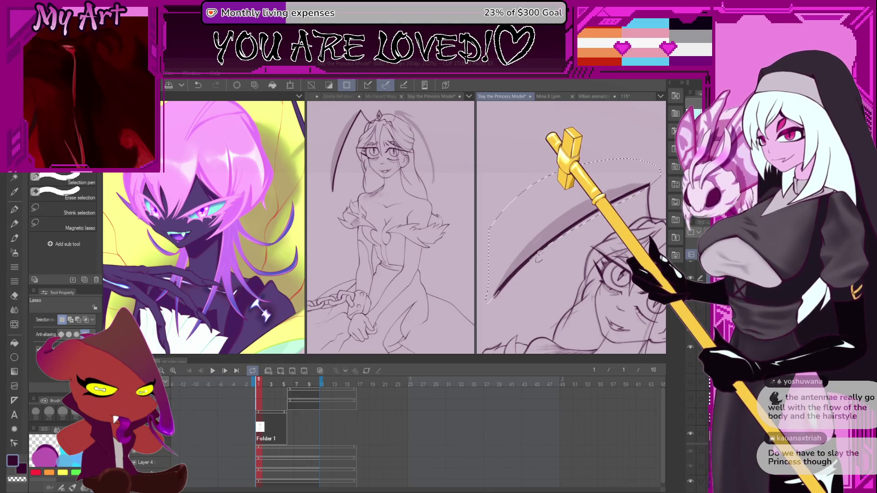
With the sketching pencil, try shading the blade's lower edge, undoing each attempt
key(b)
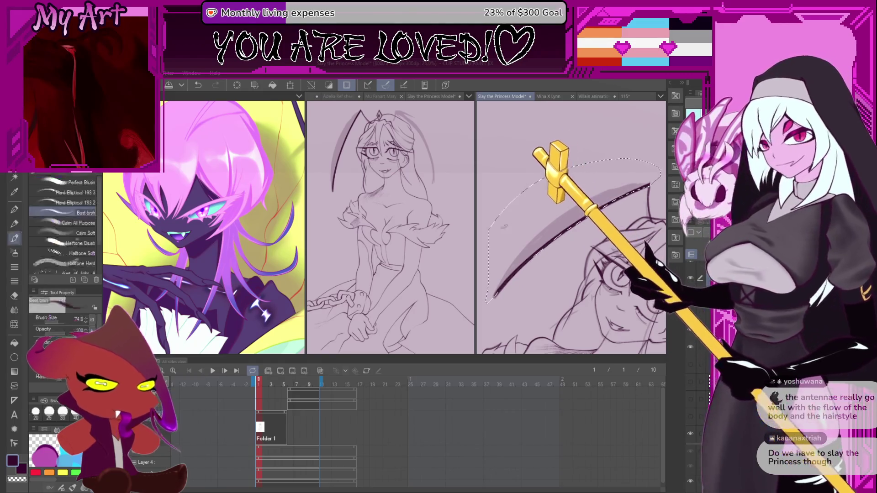
key(p)
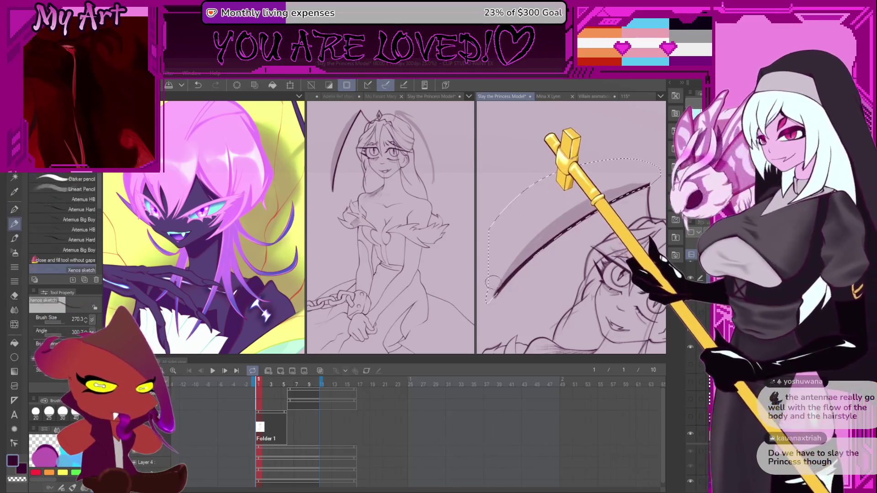
mouse_move(493, 288)
mouse_down()
mouse_move(553, 232)
mouse_move(649, 185)
mouse_up()
key(ctrl+z)
key(ctrl+z)
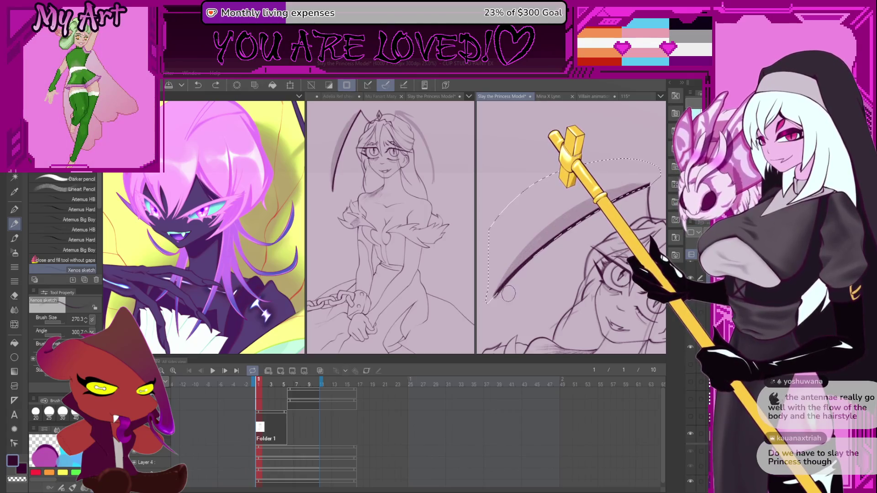
drag(502, 280, 571, 213)
key(ctrl+z)
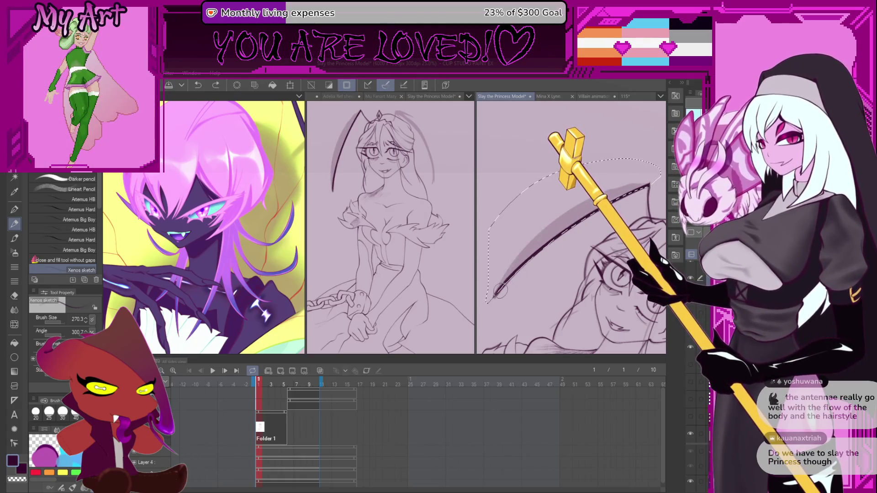
key(ctrl+z)
mouse_move(491, 298)
mouse_down()
mouse_move(594, 210)
mouse_move(498, 292)
mouse_up()
key(ctrl+z)
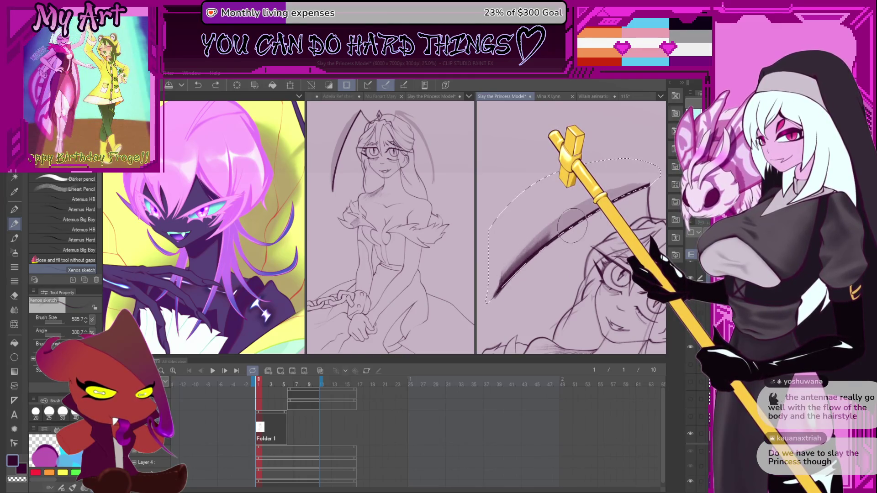
Draw a crisp line along the whole blade, shade further up, and deselect
mouse_move(649, 187)
mouse_down()
mouse_move(503, 286)
mouse_move(566, 228)
mouse_move(644, 188)
mouse_up()
drag(604, 236, 552, 264)
key(ctrl+d)
key(minus)
key(minus)
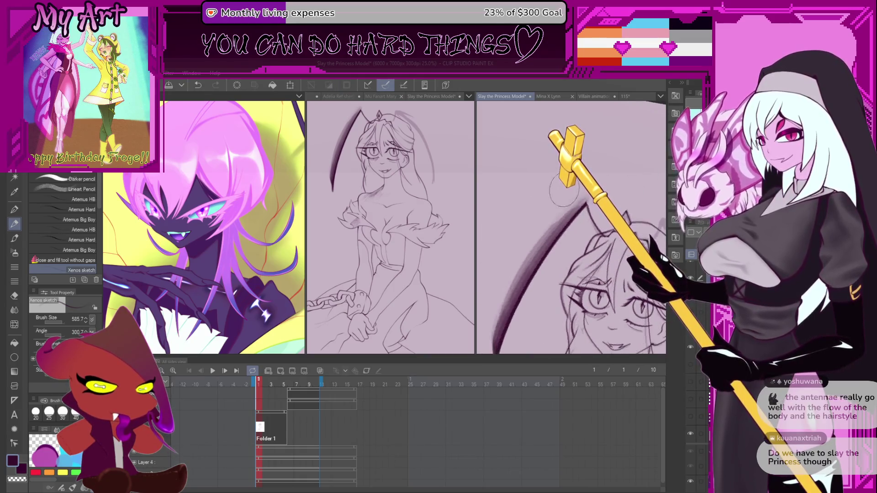
Turn the view back to the face, undo the last stroke, and shrink the pencil to 152.7
scroll(564, 191, up, 1)
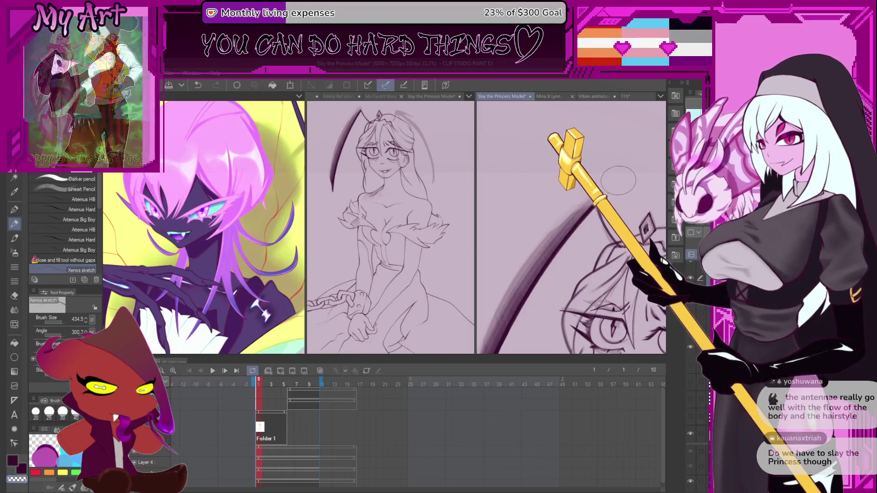
mouse_move(618, 180)
mouse_down()
mouse_move(608, 205)
mouse_move(567, 242)
mouse_move(587, 262)
mouse_up()
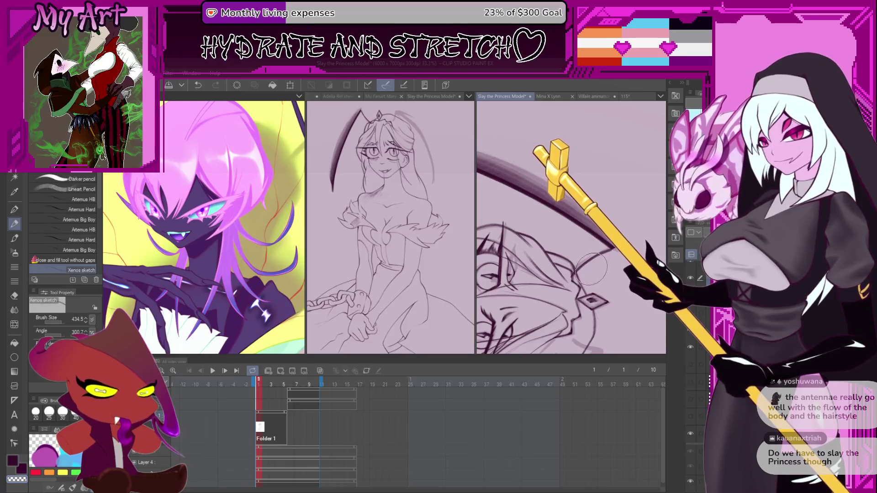
scroll(594, 270, up, 1)
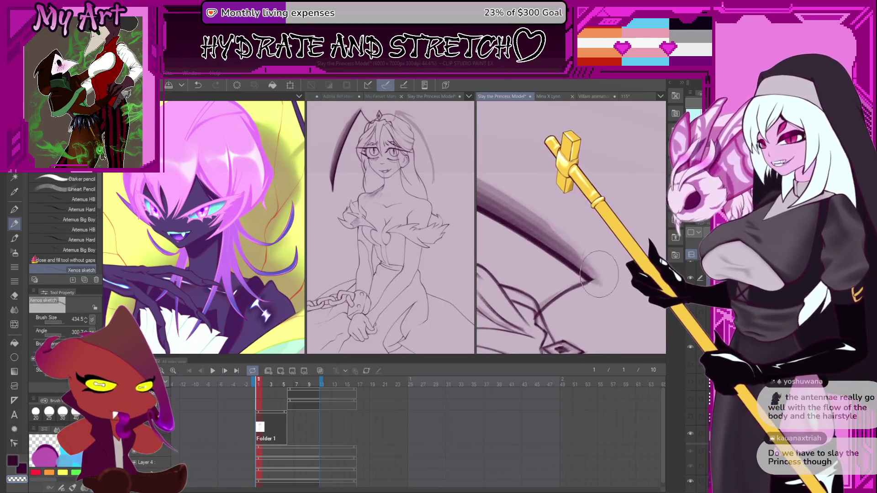
mouse_move(572, 270)
mouse_down()
mouse_move(537, 280)
mouse_move(573, 273)
mouse_move(560, 279)
mouse_up()
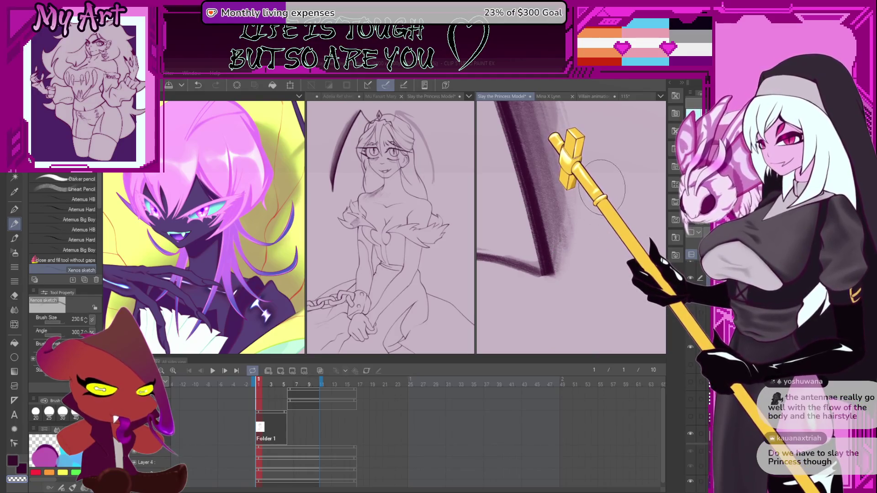
scroll(598, 256, down, 1)
mouse_move(598, 255)
mouse_down()
mouse_move(570, 222)
mouse_move(572, 238)
mouse_move(579, 213)
mouse_up()
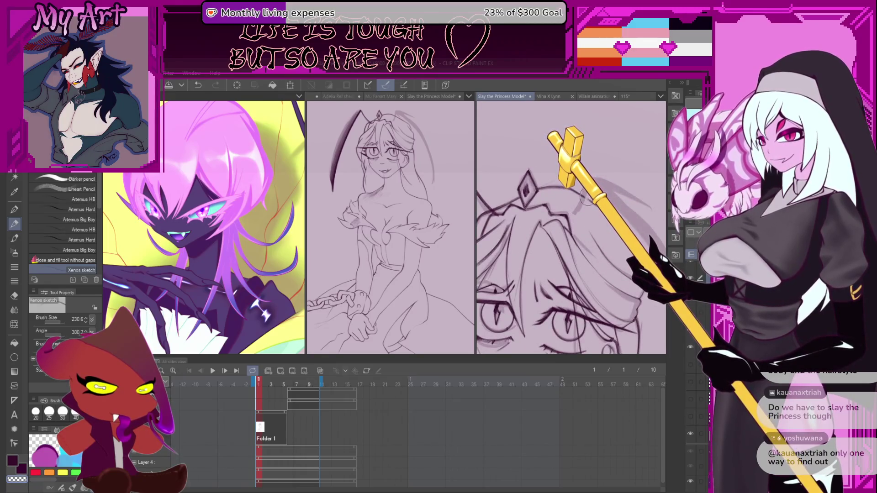
key(ctrl+z)
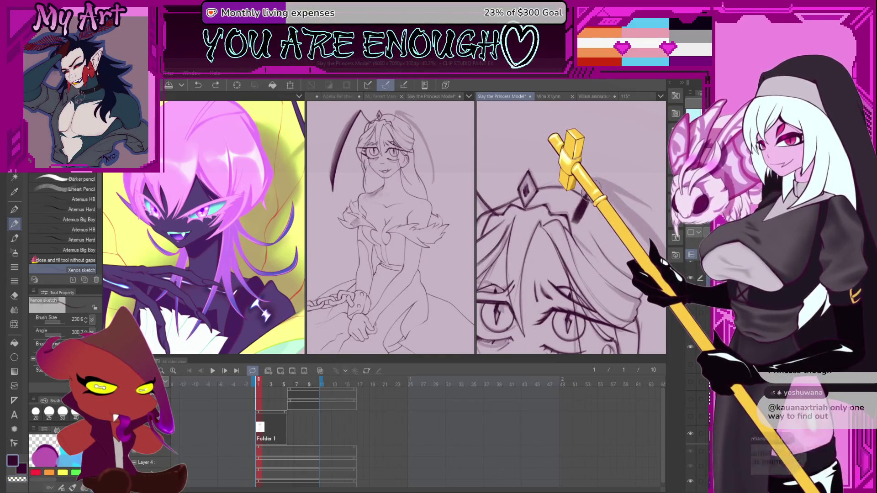
key(bracketleft)
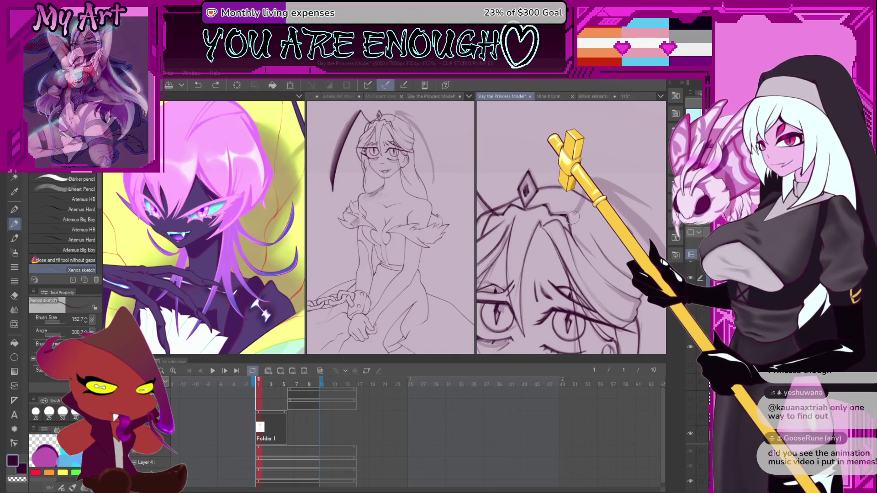
Lasso a freehand selection around the antenna area above the princess's head
drag(574, 213, 539, 283)
scroll(571, 229, down, 2)
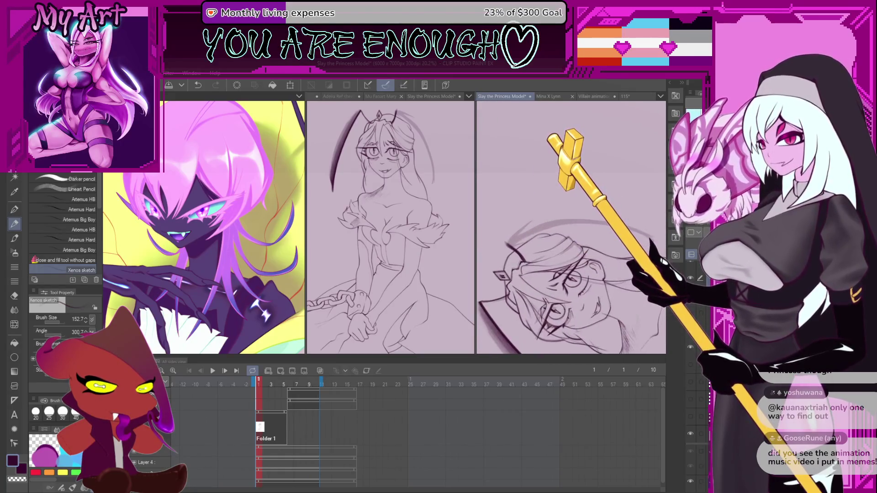
key(m)
scroll(519, 239, down, 1)
key(ctrl+z)
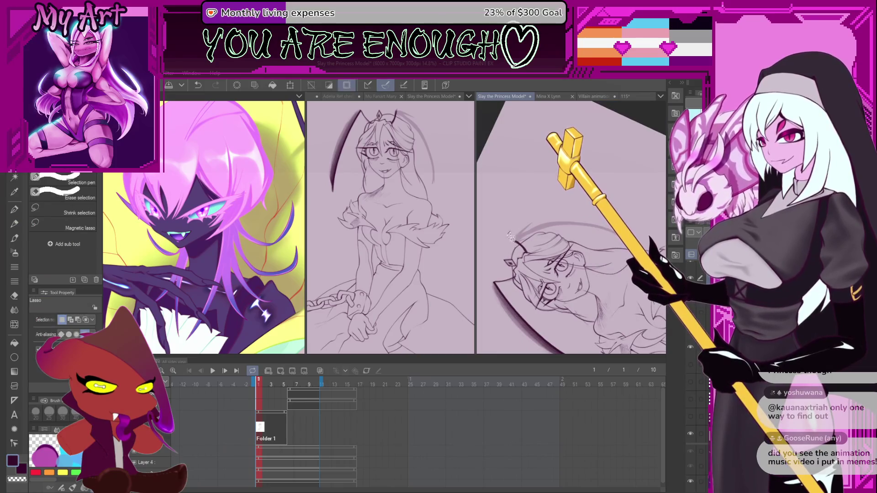
drag(559, 229, 576, 175)
drag(628, 258, 621, 249)
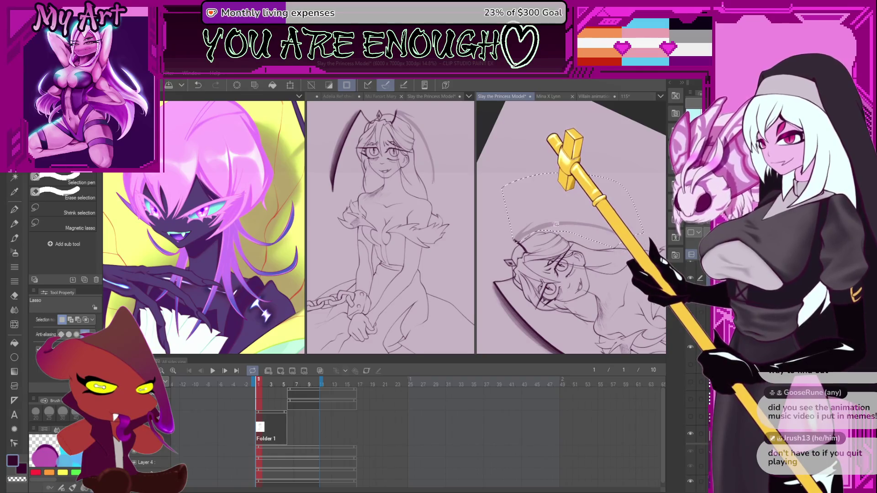
scroll(556, 251, up, 2)
Draw a thick tapered antenna stroke inside the selection, with the pencil at 393.7
key(b)
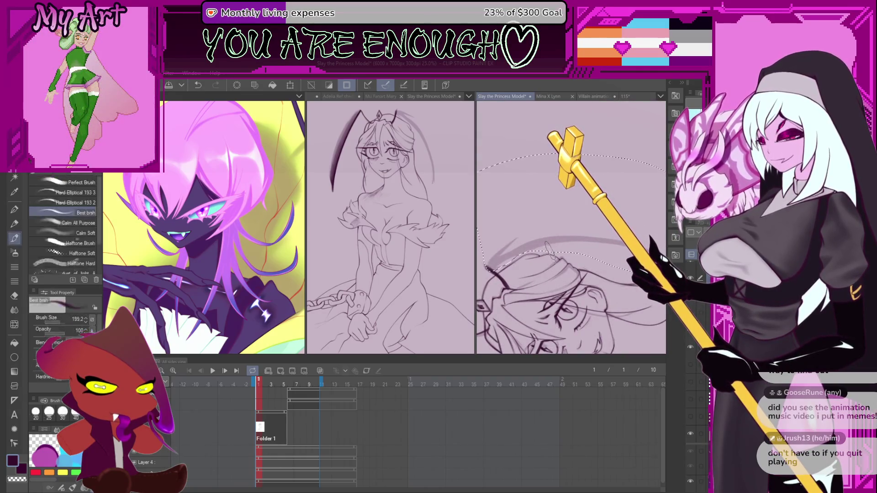
drag(549, 250, 544, 265)
key(p)
key(ctrl+z)
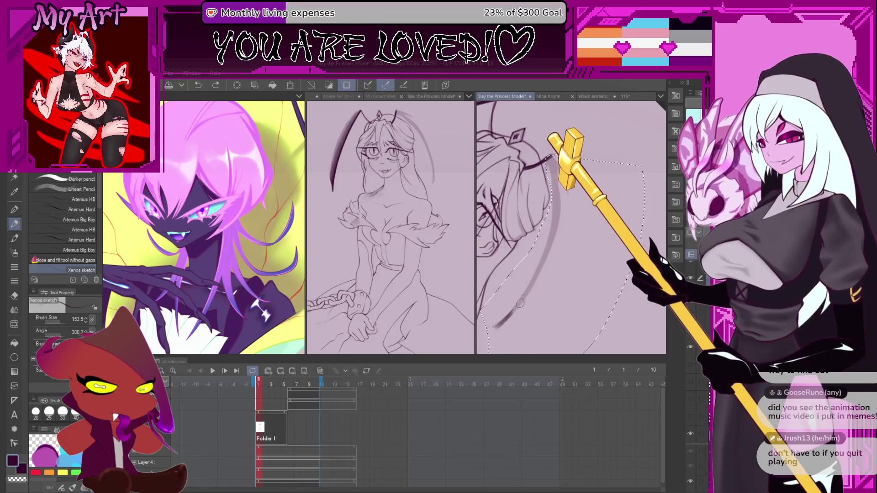
mouse_move(556, 164)
mouse_down()
mouse_move(557, 241)
mouse_move(543, 318)
mouse_move(544, 302)
mouse_move(508, 316)
mouse_up()
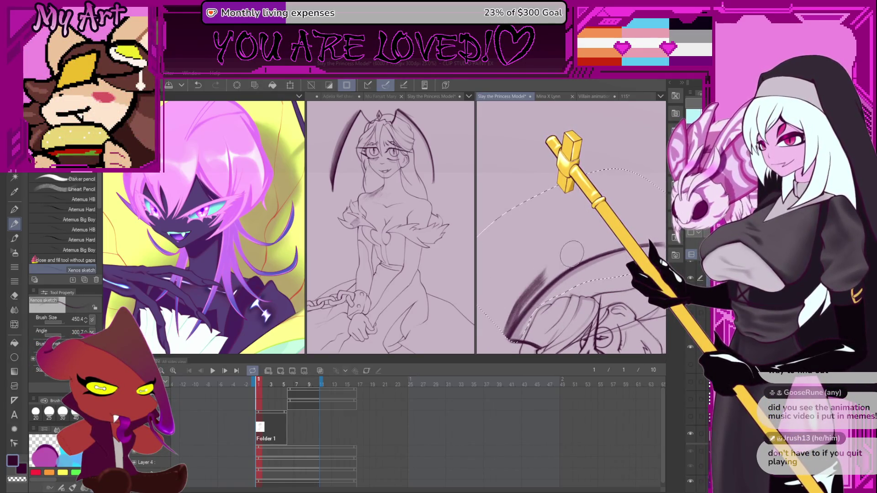
drag(637, 228, 586, 263)
key(ctrl+z)
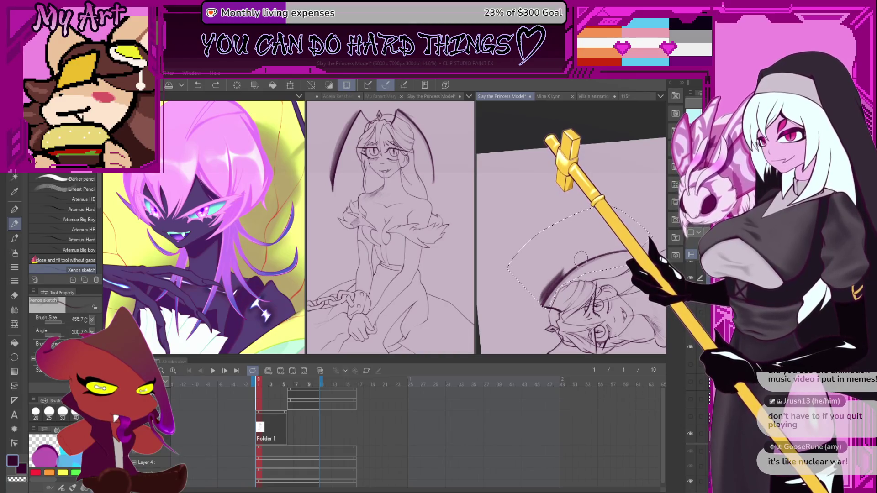
key(ctrl+y)
mouse_move(581, 259)
mouse_down()
mouse_move(570, 294)
mouse_move(543, 218)
mouse_move(537, 310)
mouse_up()
drag(546, 267, 565, 285)
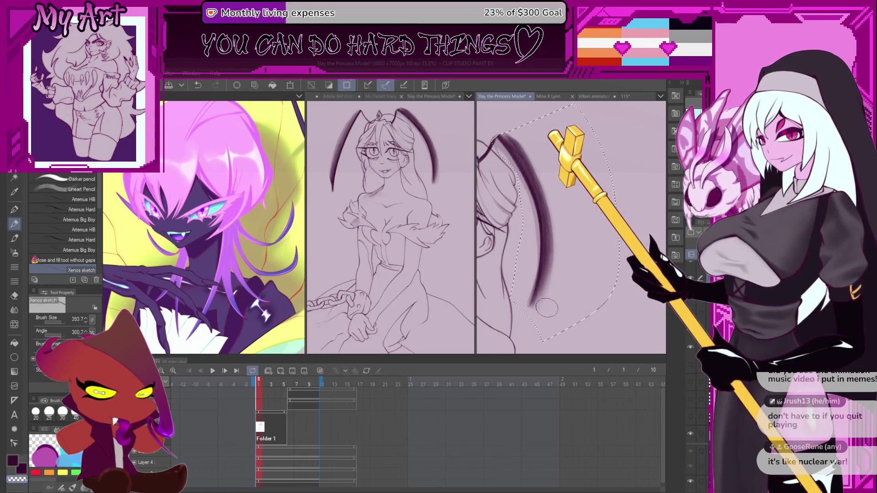
scroll(565, 288, down, 1)
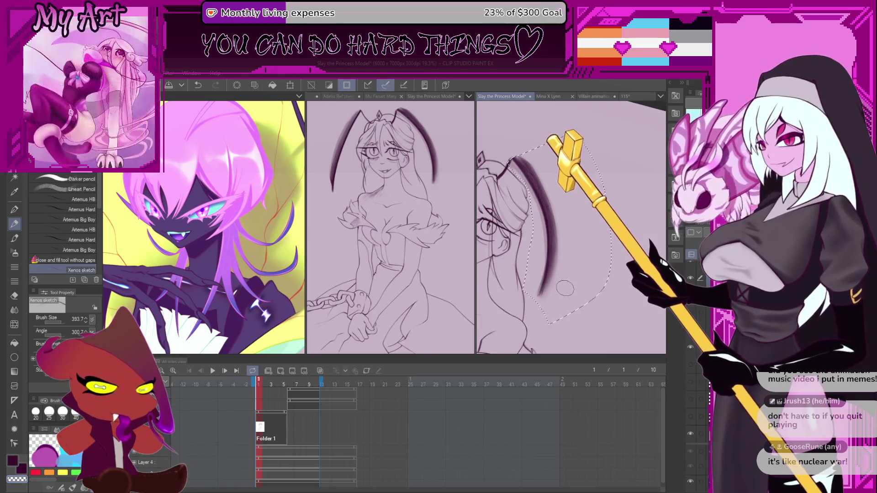
scroll(567, 291, down, 3)
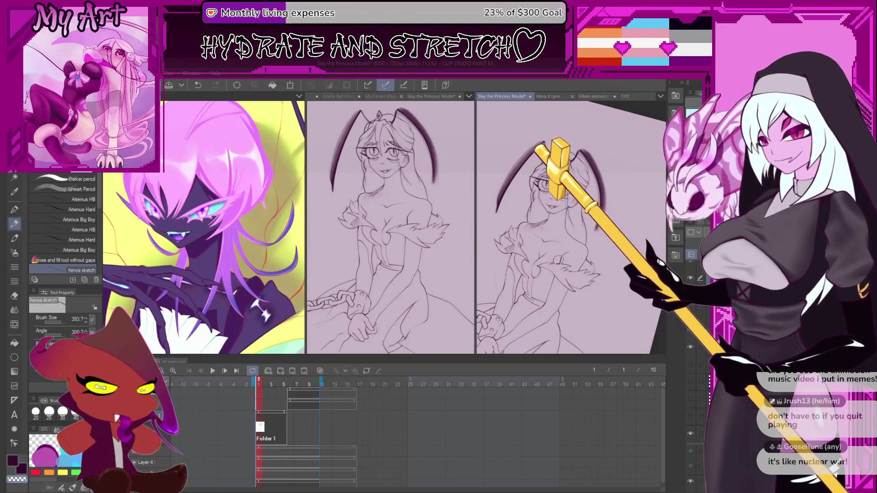
Select Layer 2 in the layer list as the active drawing layer
click(288, 462)
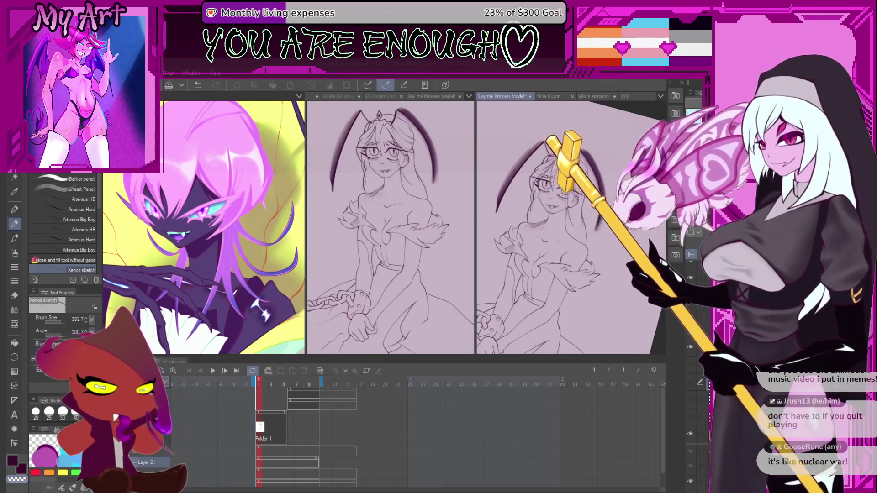
scroll(548, 192, up, 5)
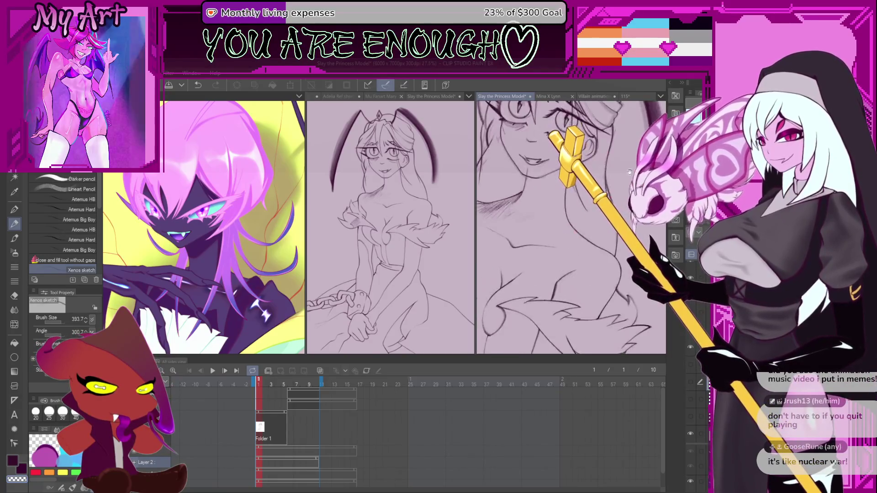
Switch to the pencil, shrink the brush, and test a short stroke near the eye
scroll(618, 186, down, 3)
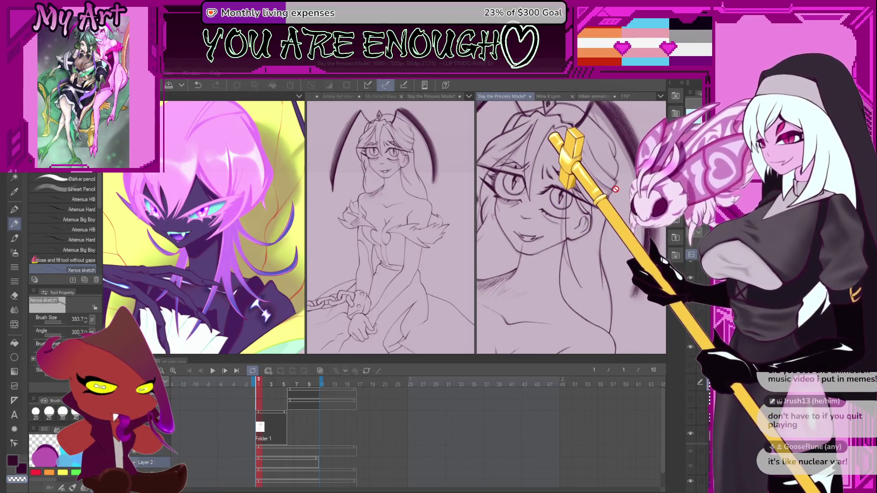
scroll(525, 168, up, 3)
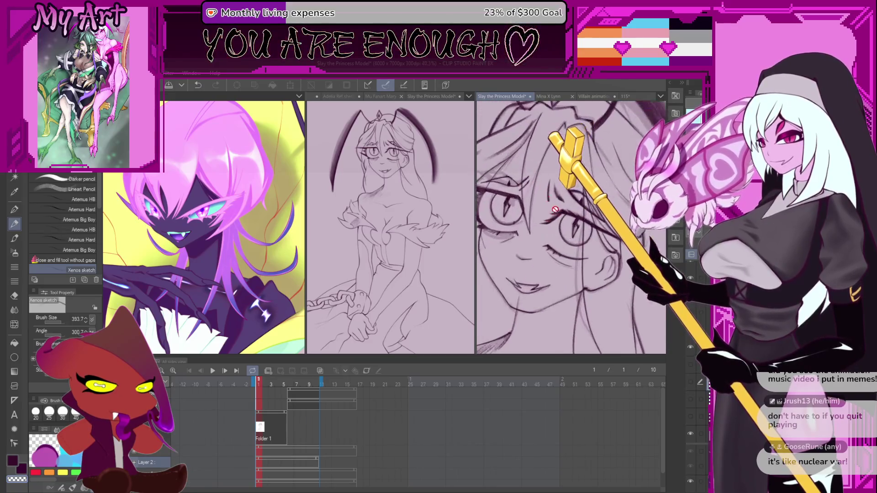
scroll(549, 199, up, 5)
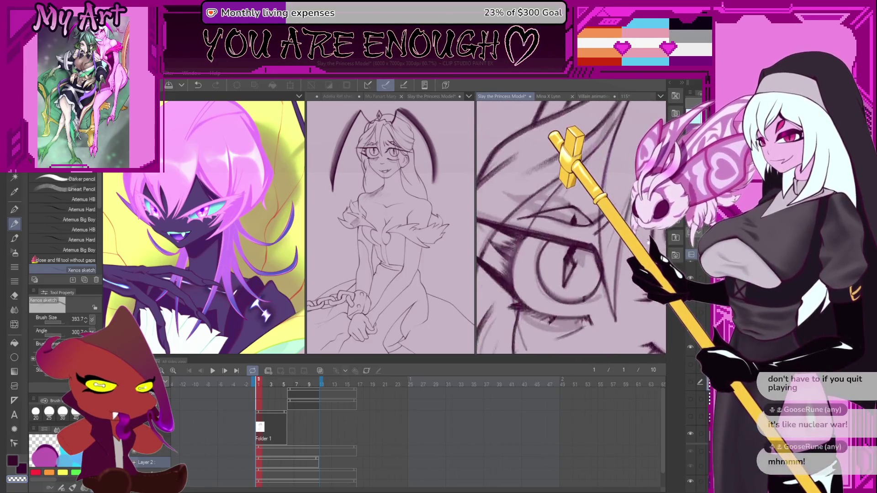
scroll(546, 216, up, 2)
key(p)
key(p)
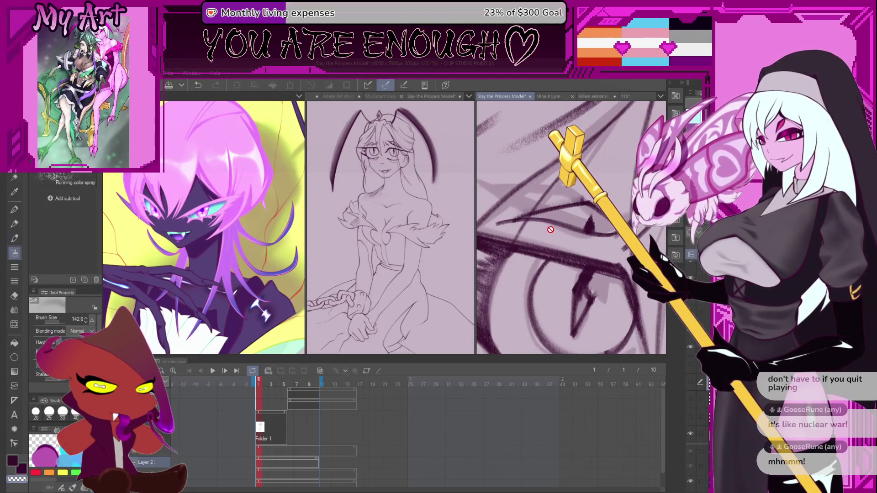
scroll(544, 229, up, 1)
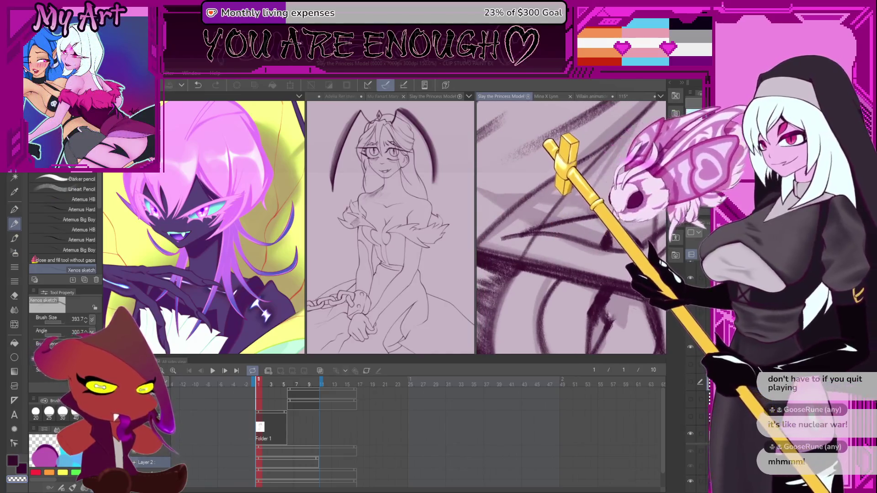
key(bracketleft)
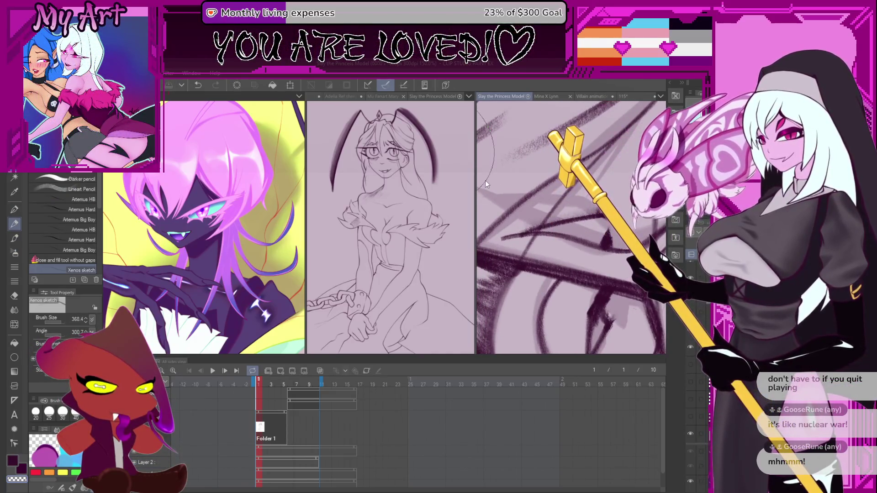
key(bracketleft)
key(bracketleft)
key(bracketleft)
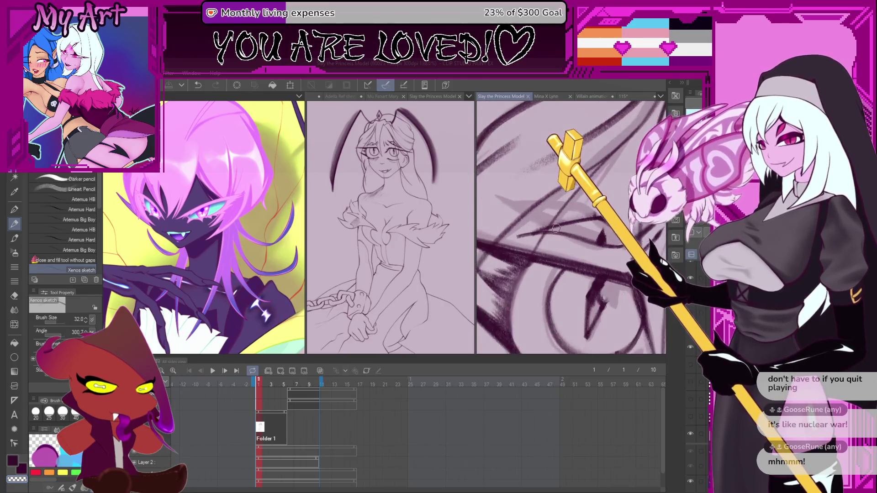
drag(544, 225, 587, 219)
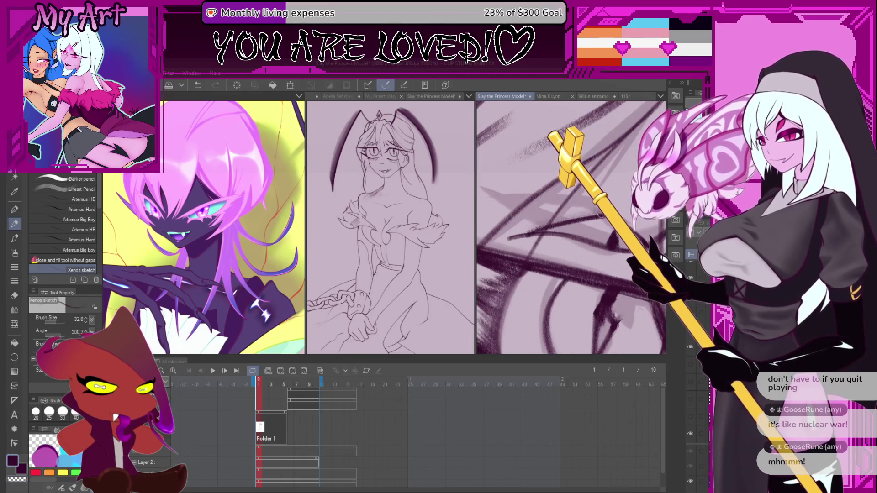
key(ctrl+z)
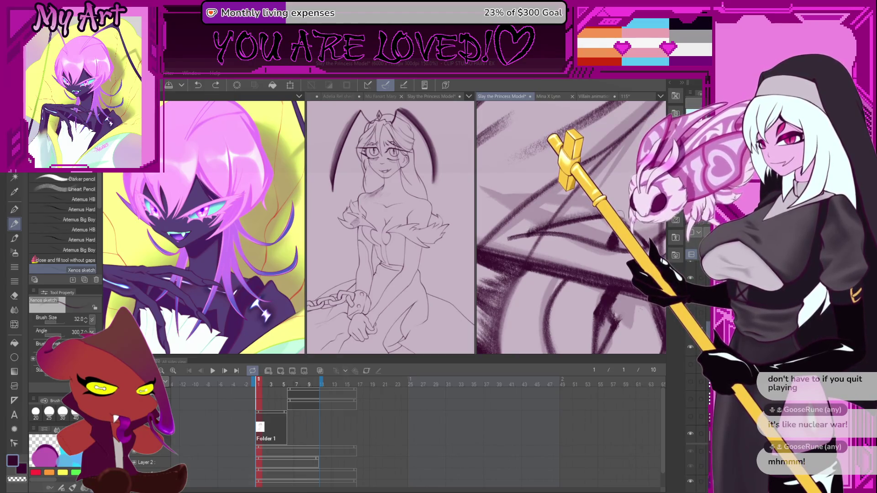
Draw lines across the eye area, undo the last one, recenter, and go to frame 6
drag(564, 227, 535, 236)
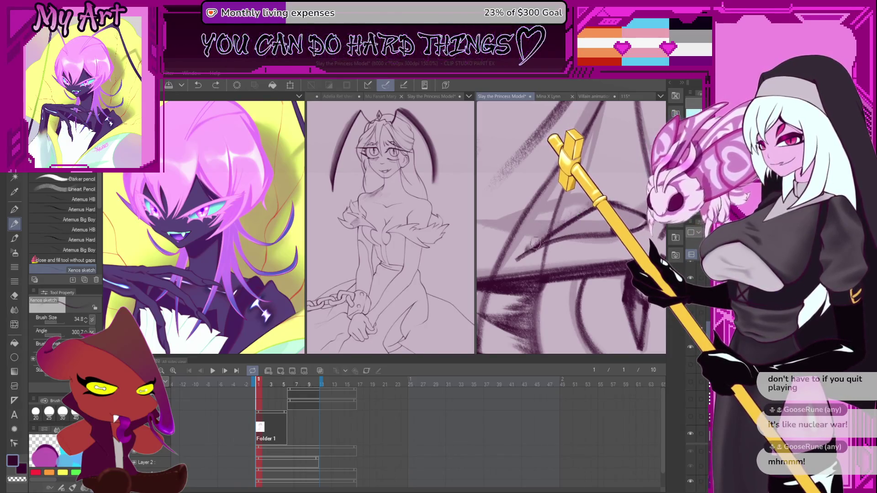
drag(609, 197, 552, 236)
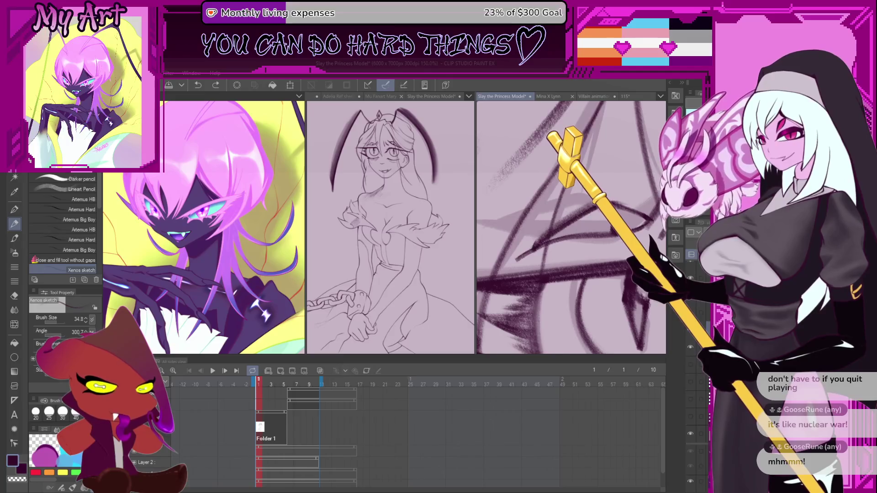
mouse_move(535, 245)
mouse_down()
mouse_move(650, 212)
mouse_move(581, 205)
mouse_move(531, 270)
mouse_up()
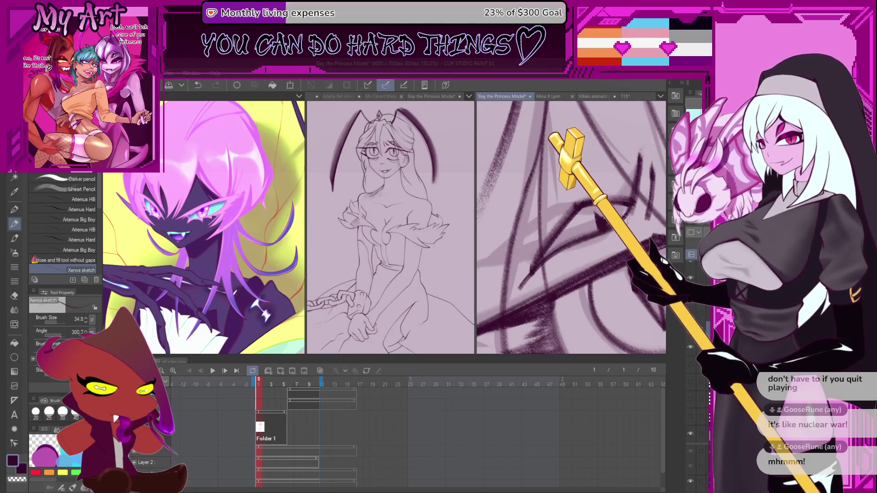
key(ctrl+z)
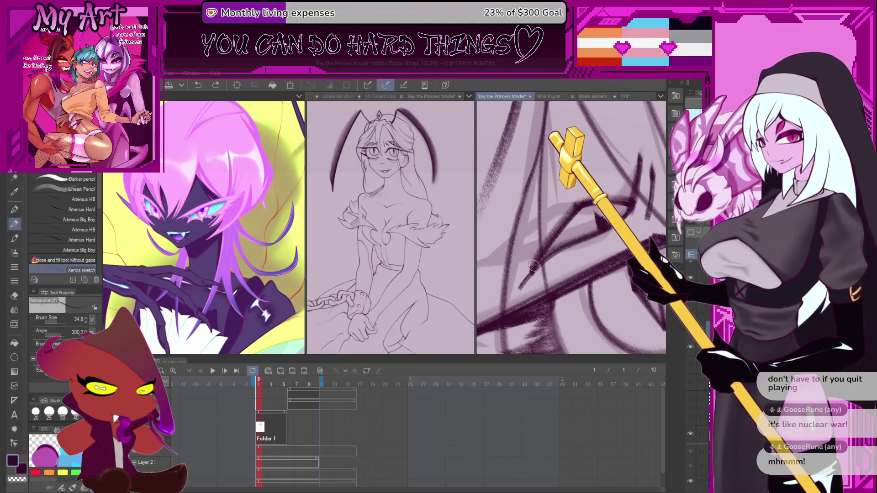
scroll(532, 265, down, 10)
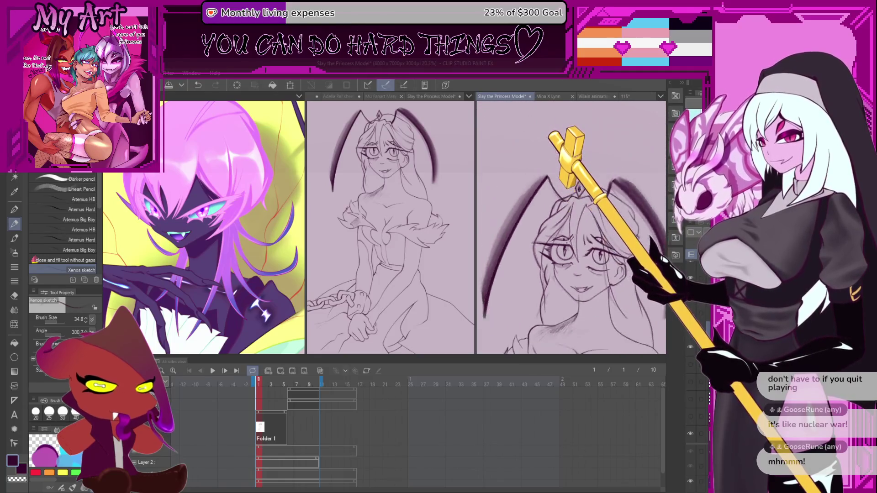
scroll(531, 247, up, 3)
scroll(532, 246, up, 5)
scroll(554, 279, down, 3)
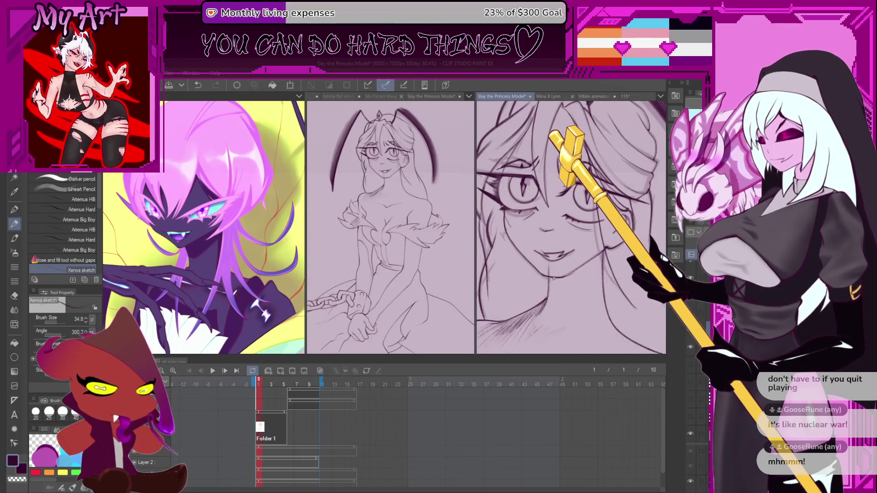
scroll(553, 278, down, 5)
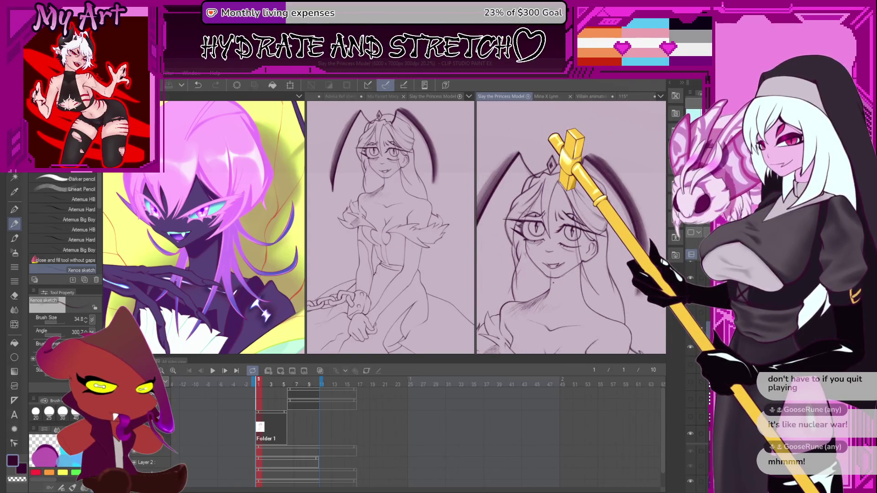
scroll(553, 282, down, 2)
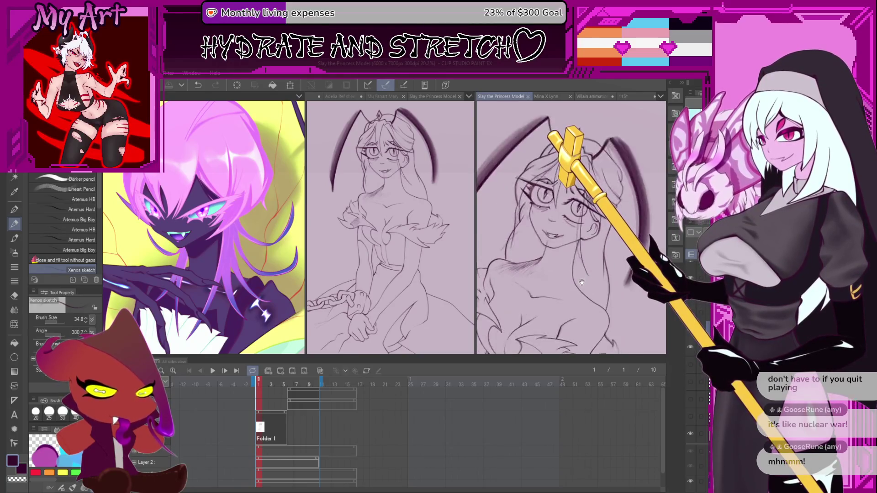
drag(515, 235, 561, 238)
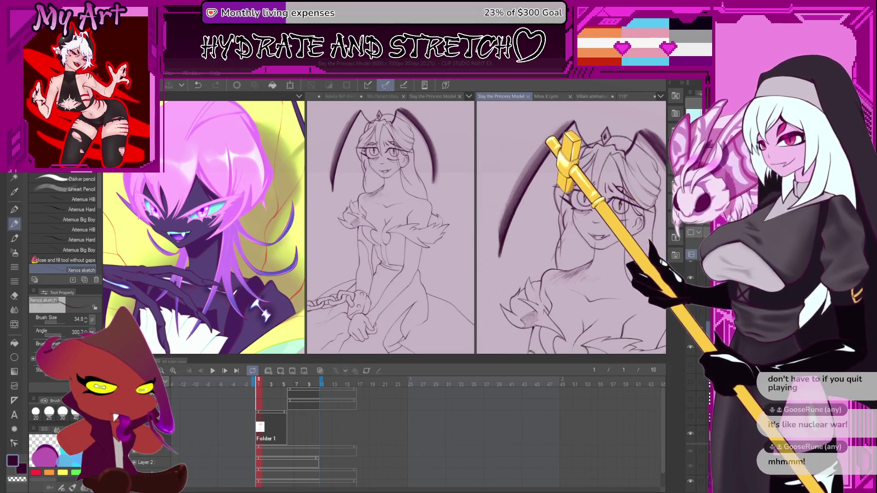
click(291, 414)
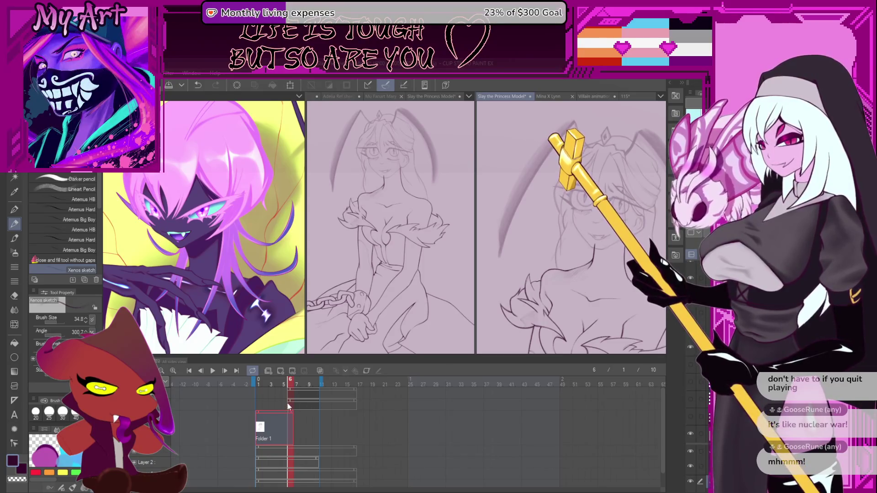
Compare frame 6 with the previous frame by toggling the sketch layer and flipping frames
key(Escape)
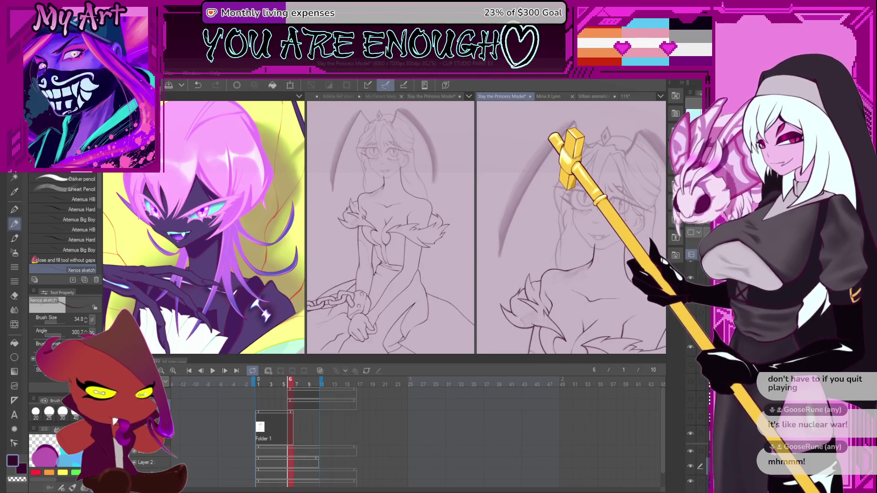
click(690, 466)
click(690, 466)
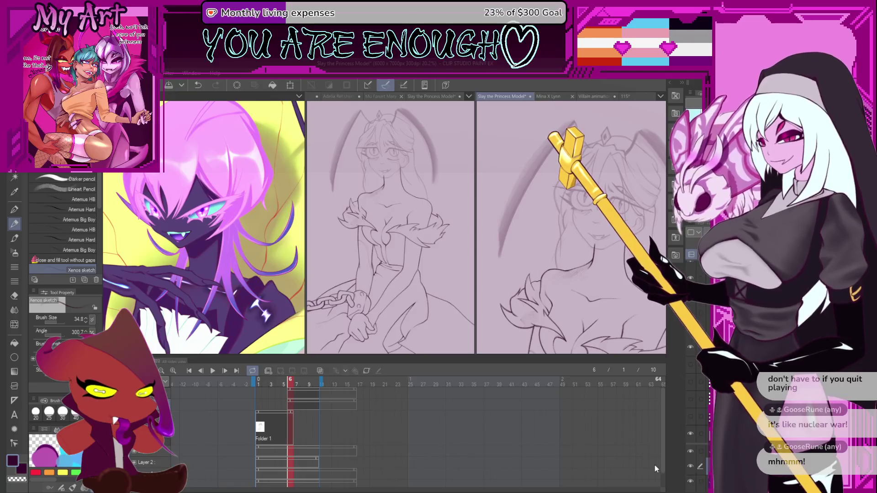
click(284, 383)
click(289, 384)
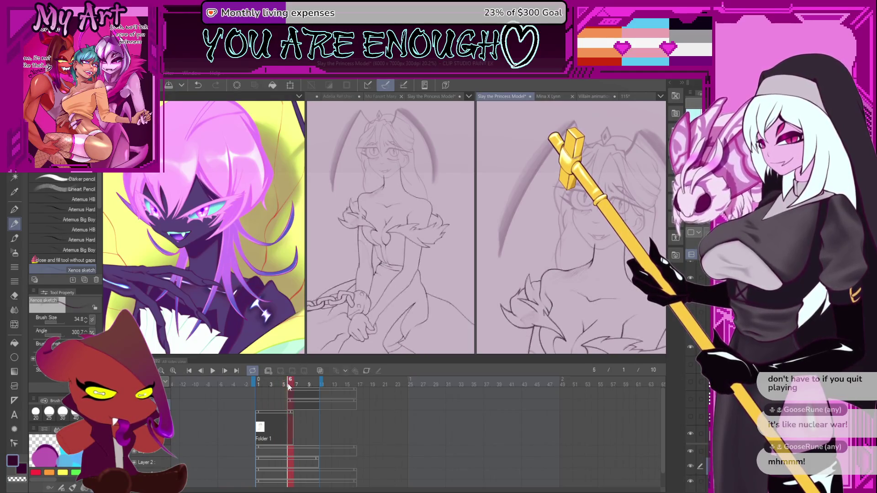
click(285, 387)
click(290, 389)
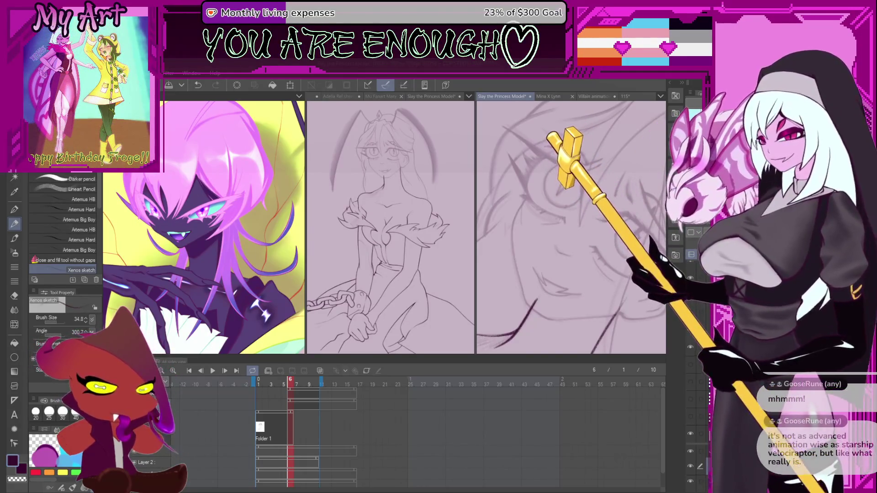
Sketch a short pencil line on frame 6, discarding an extra dark stroke
drag(515, 297, 509, 264)
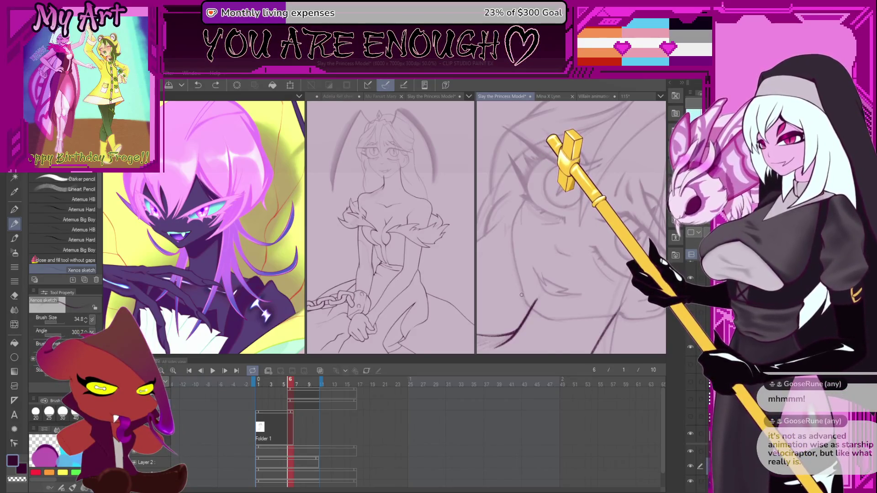
scroll(522, 294, down, 2)
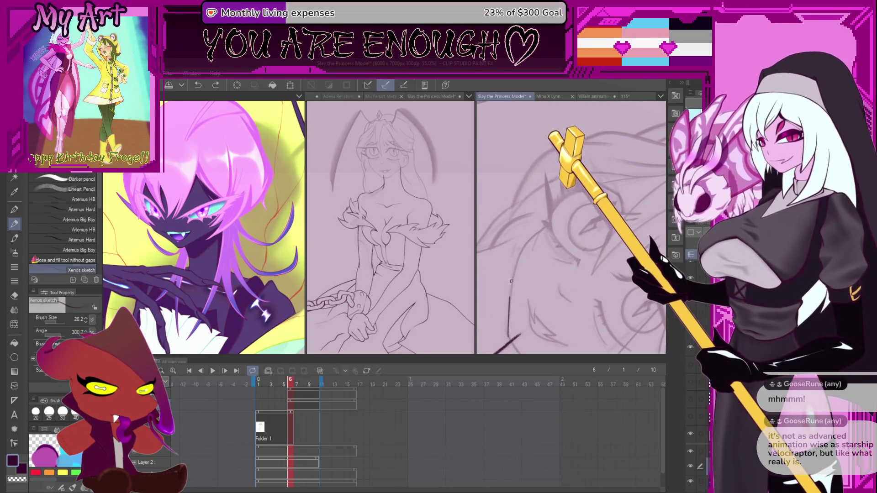
scroll(506, 307, down, 1)
scroll(494, 301, up, 2)
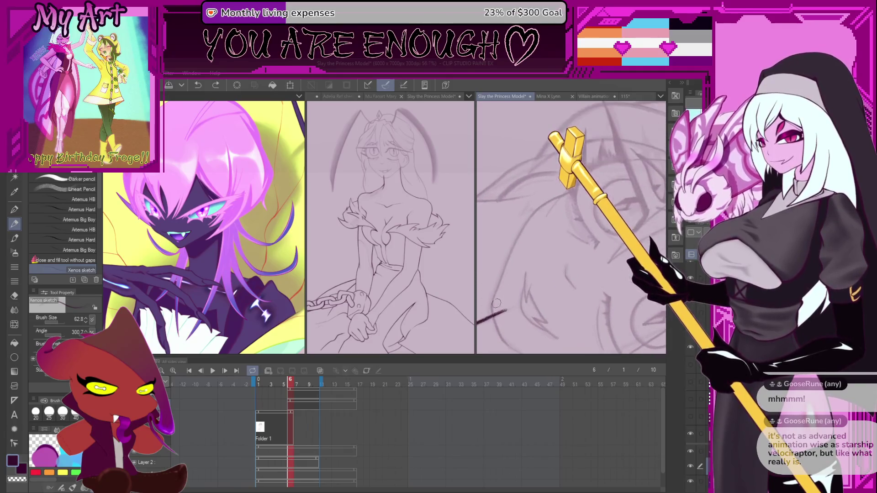
drag(492, 304, 540, 209)
key(ctrl+z)
key(ctrl+z)
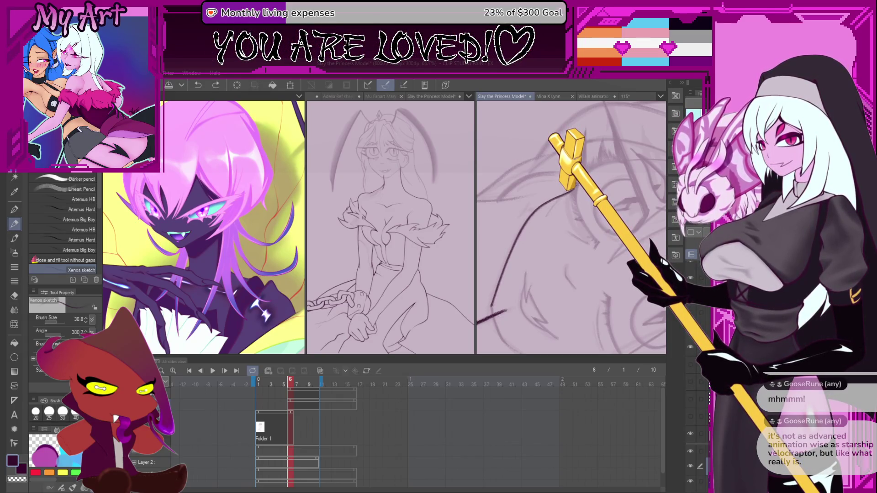
Redraw the diagonal line up to the right, keeping the final attempt
mouse_move(478, 251)
mouse_down()
mouse_move(536, 246)
mouse_move(528, 292)
mouse_move(566, 220)
mouse_move(614, 194)
mouse_up()
key(ctrl+z)
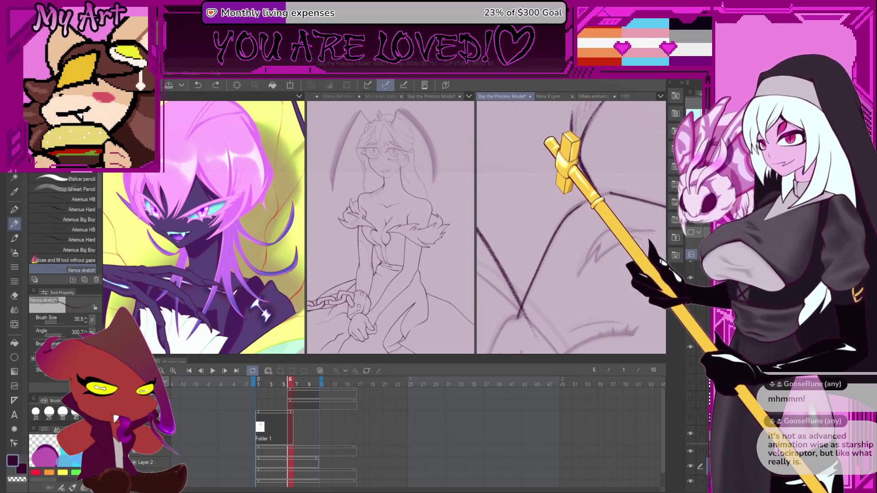
key(ctrl+z)
drag(519, 316, 537, 278)
key(ctrl+z)
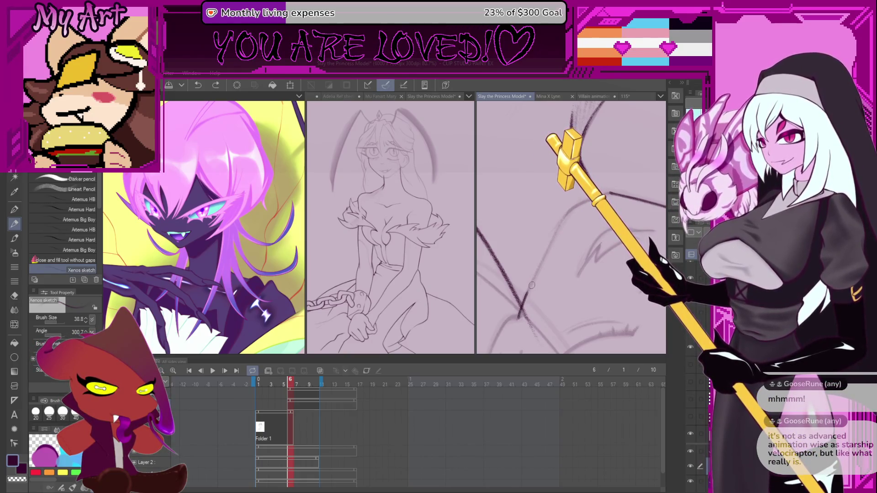
drag(521, 315, 563, 219)
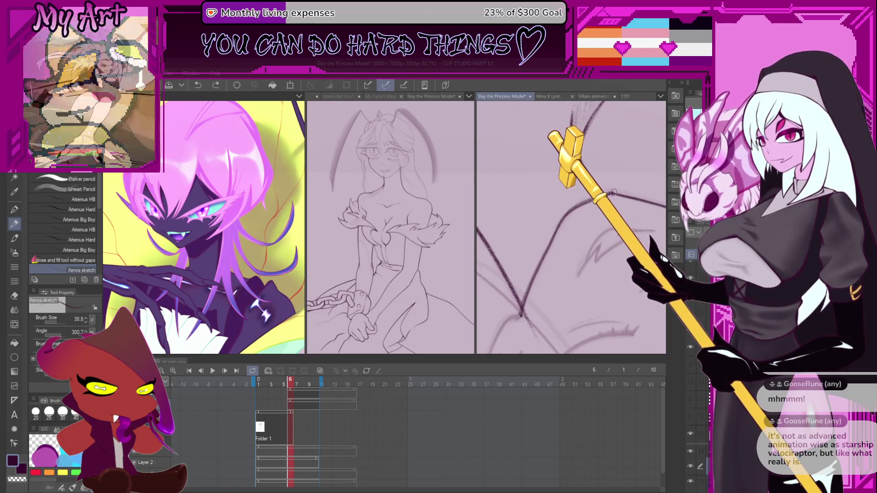
scroll(589, 201, up, 2)
drag(562, 224, 564, 237)
scroll(564, 237, down, 4)
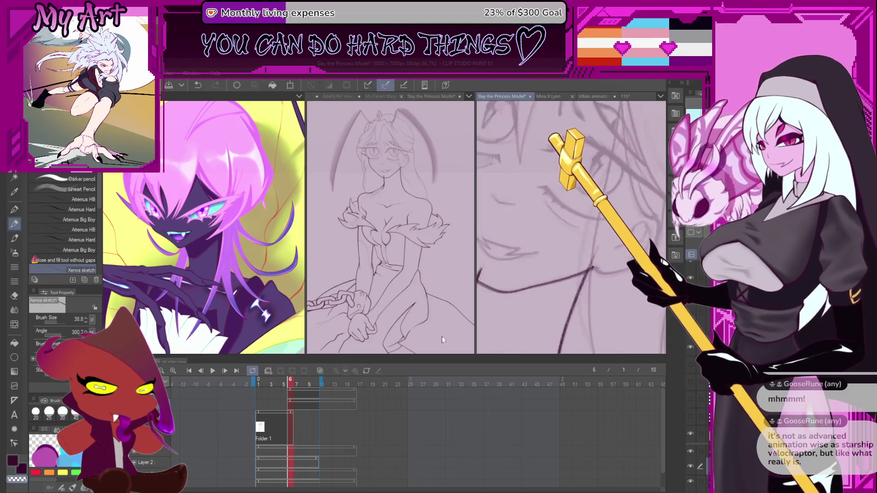
click(284, 423)
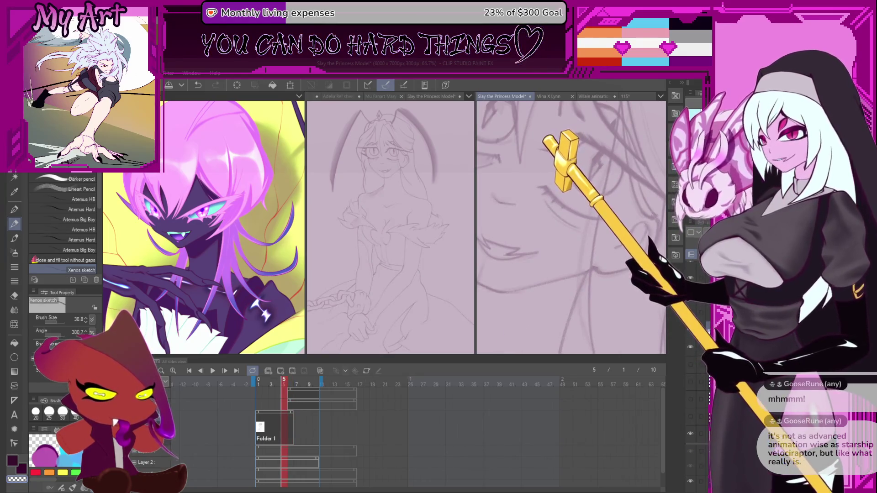
click(691, 346)
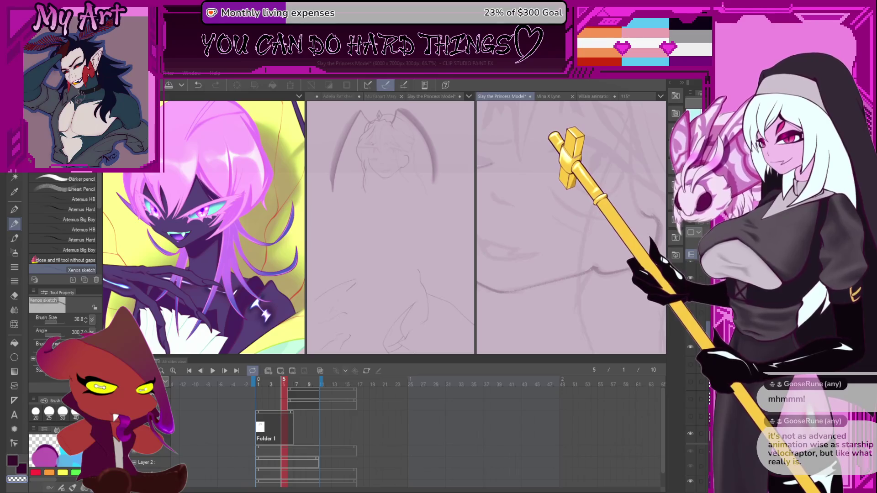
click(691, 346)
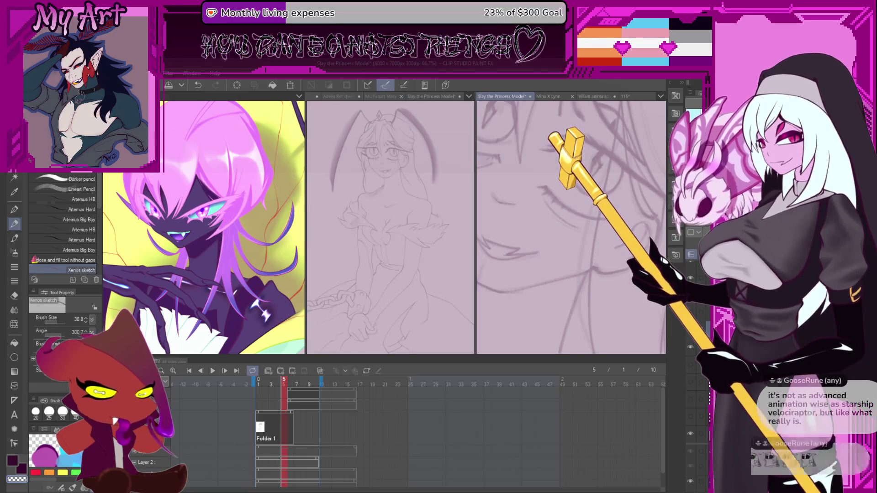
click(691, 347)
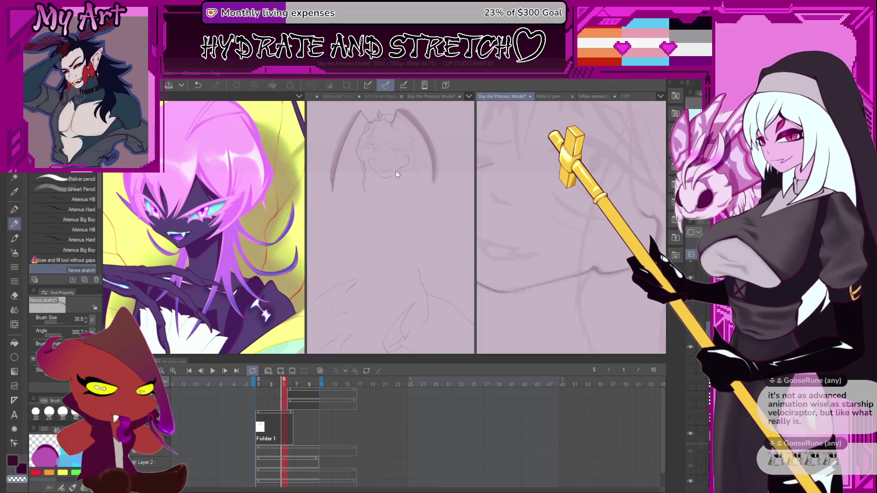
scroll(401, 165, up, 5)
scroll(401, 150, down, 3)
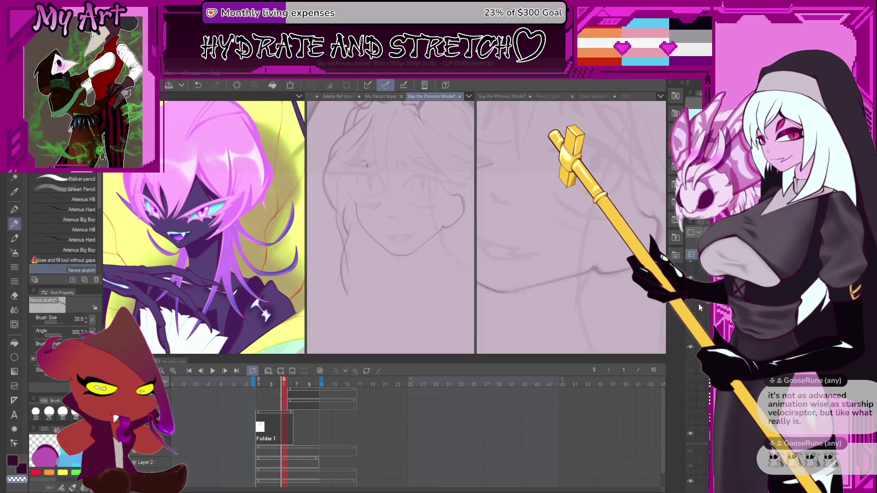
click(691, 346)
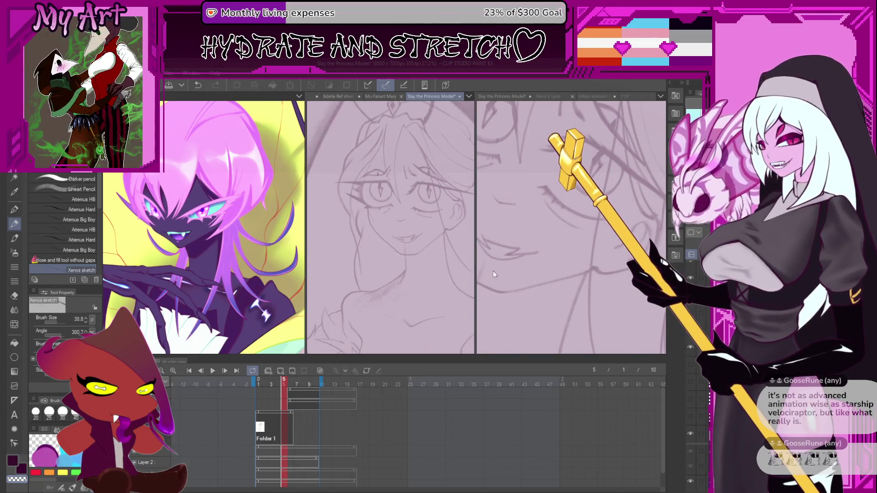
click(289, 408)
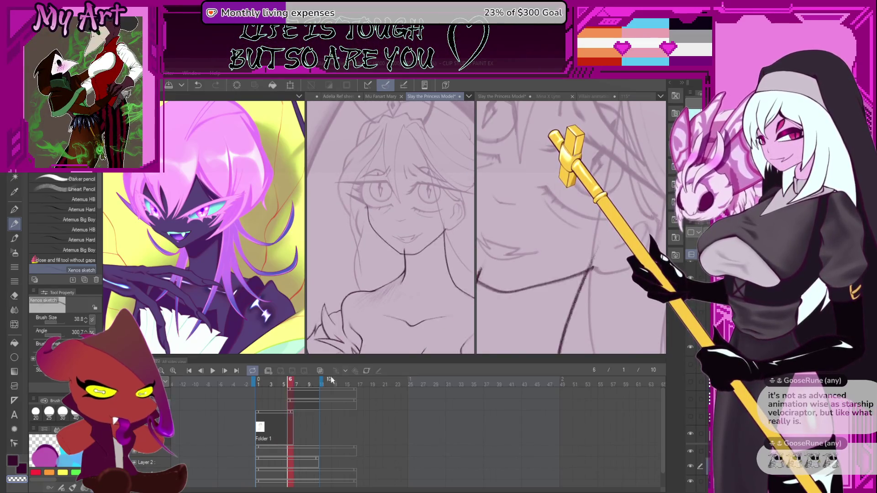
Return to frame 6 and pan the view onto the sketched face
click(609, 261)
scroll(623, 264, down, 2)
scroll(622, 264, down, 3)
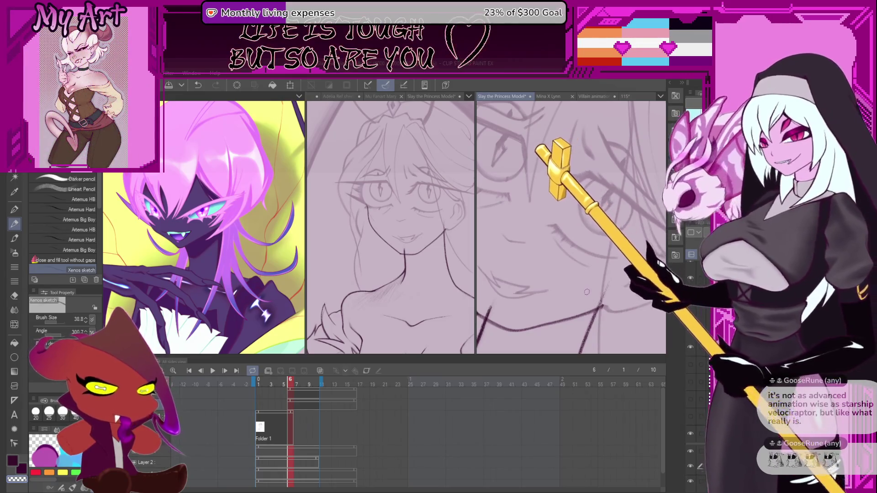
scroll(545, 260, down, 3)
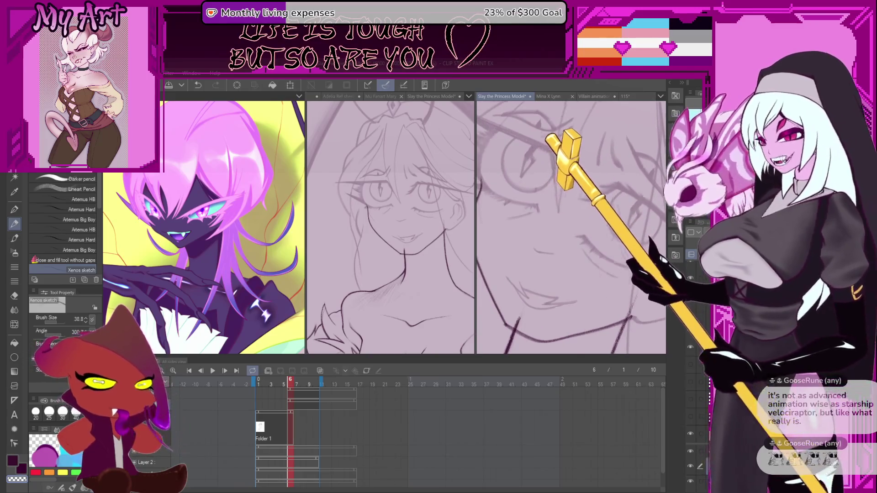
drag(545, 260, 538, 223)
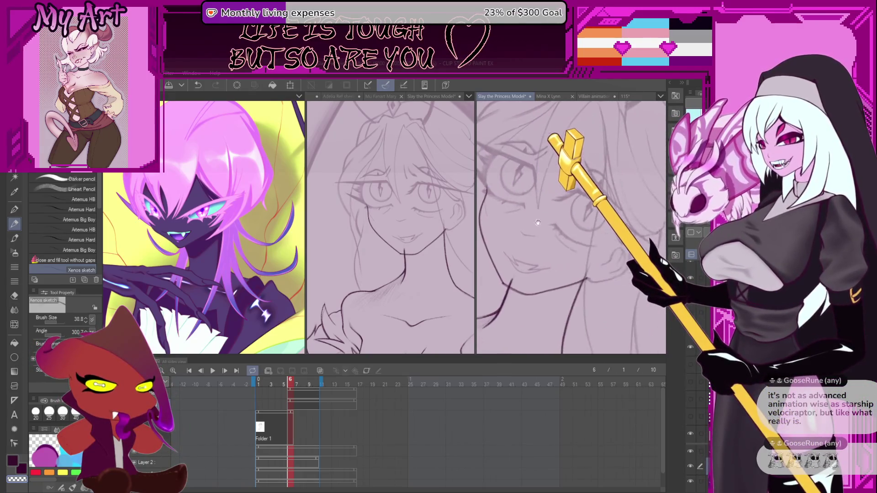
drag(588, 266, 592, 298)
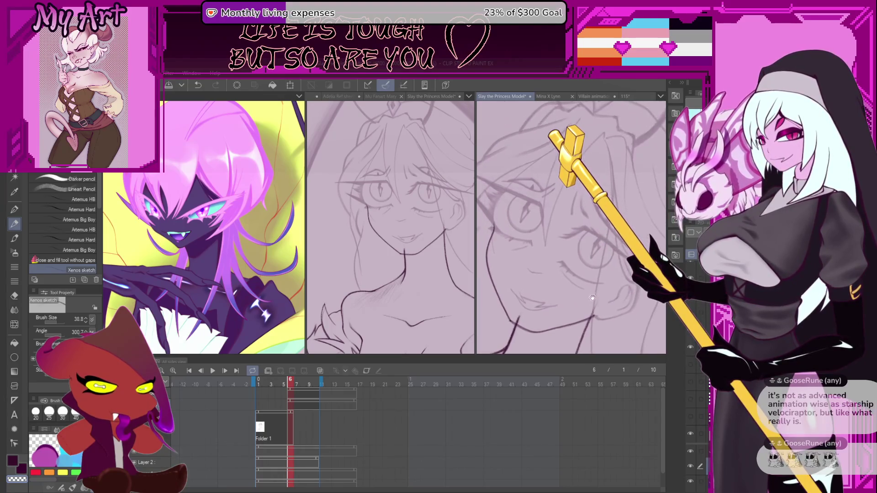
scroll(558, 241, up, 3)
drag(549, 256, 539, 289)
scroll(543, 279, up, 2)
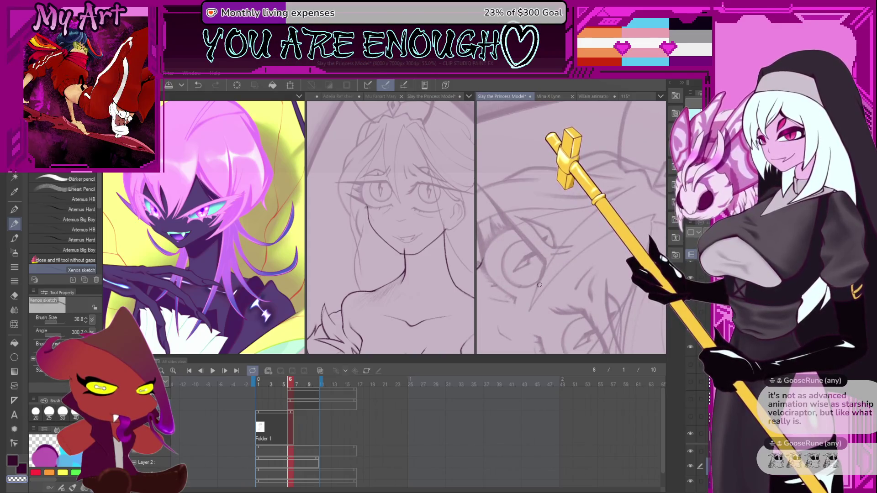
Draw the long curved line up to the right beside the eye, retrying until it fits
key(ctrl+z)
drag(529, 310, 585, 219)
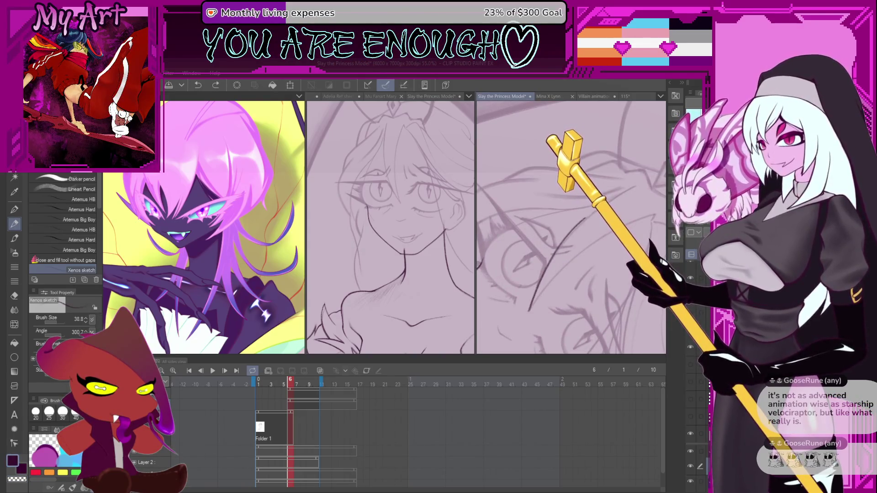
key(ctrl+z)
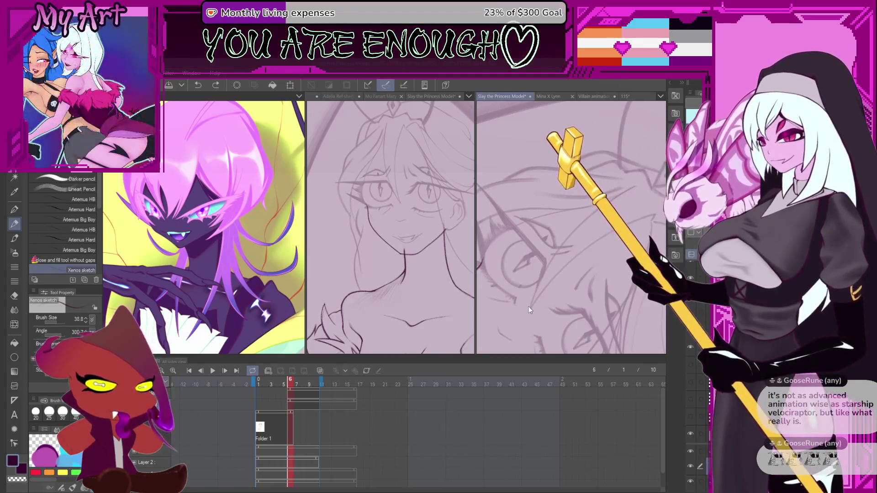
drag(529, 311, 578, 232)
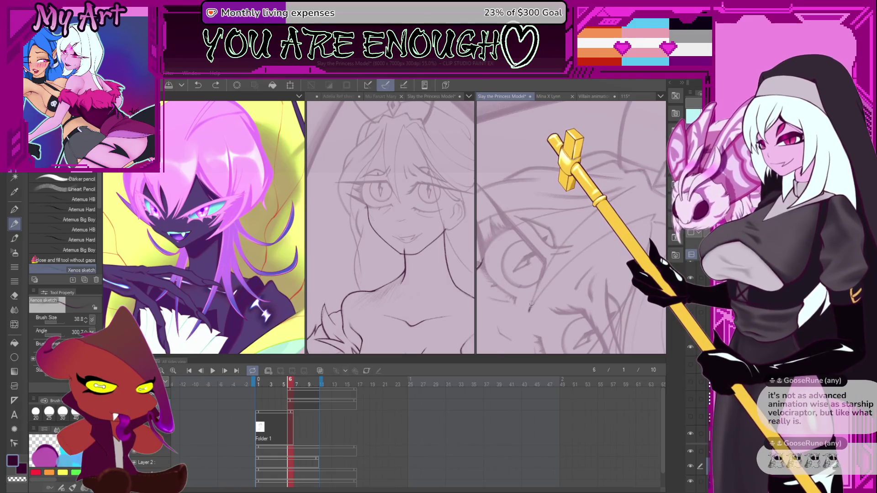
drag(563, 300, 524, 318)
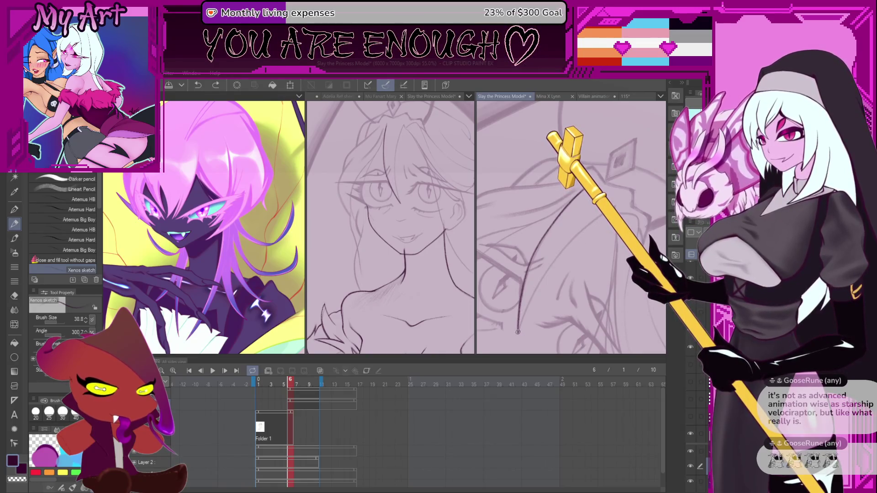
mouse_move(518, 325)
mouse_down()
mouse_move(518, 332)
mouse_move(588, 225)
mouse_up()
Zoom in to inspect the lines and undo the last sketch stroke
scroll(557, 267, up, 3)
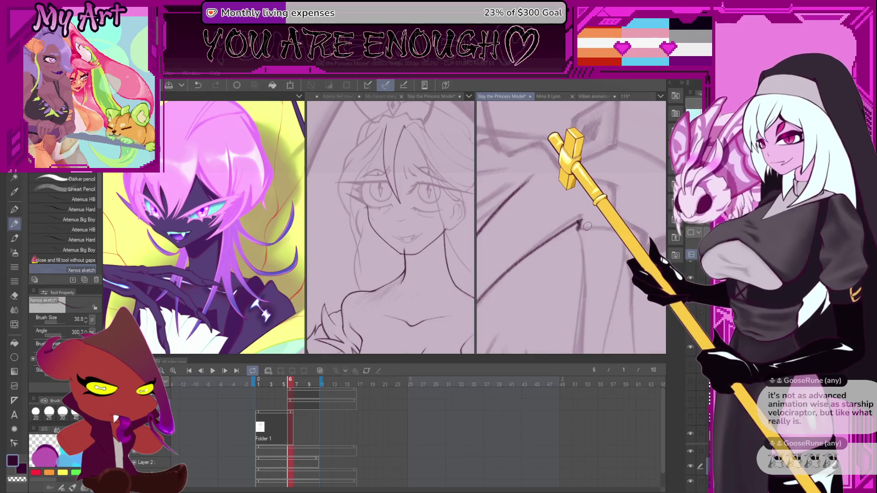
scroll(579, 224, up, 2)
scroll(619, 193, down, 4)
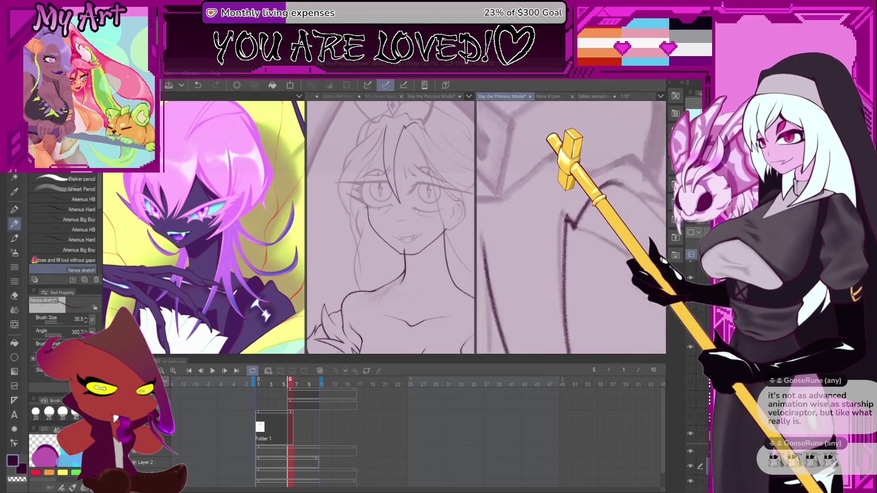
scroll(525, 270, up, 3)
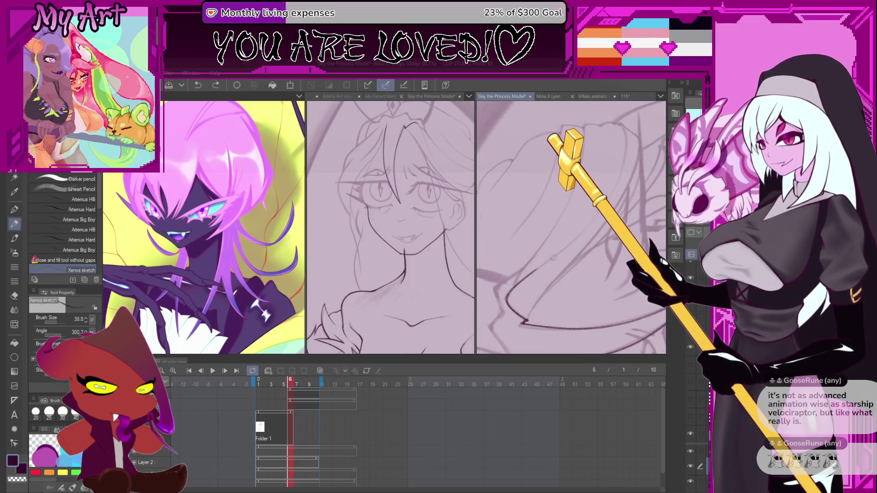
scroll(506, 330, up, 2)
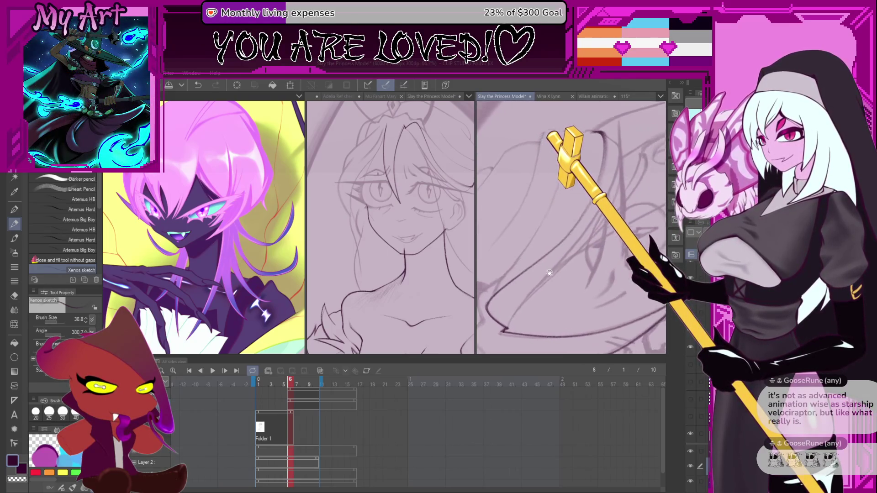
key(ctrl+z)
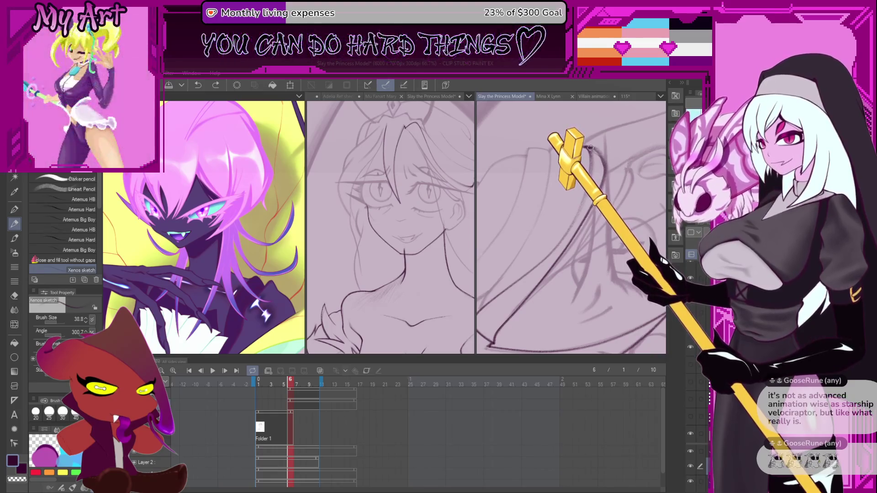
Inspect the frame again and undo a second unwanted stroke
scroll(607, 164, down, 4)
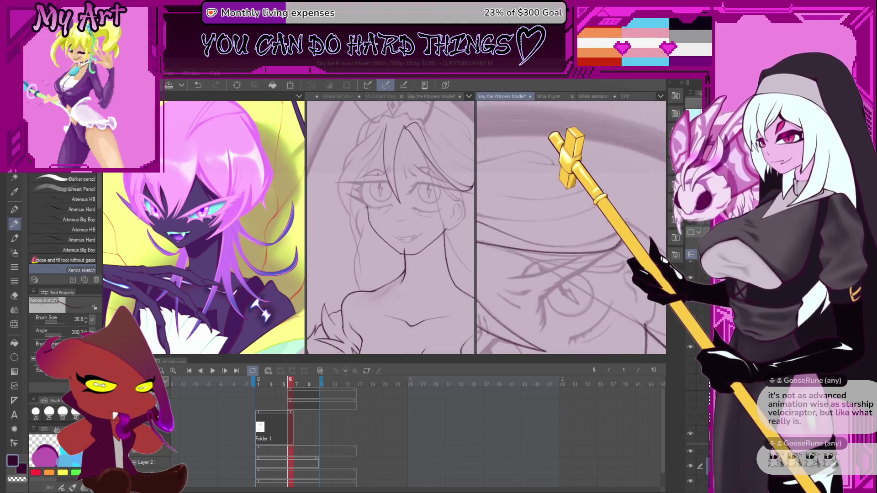
scroll(615, 262, up, 3)
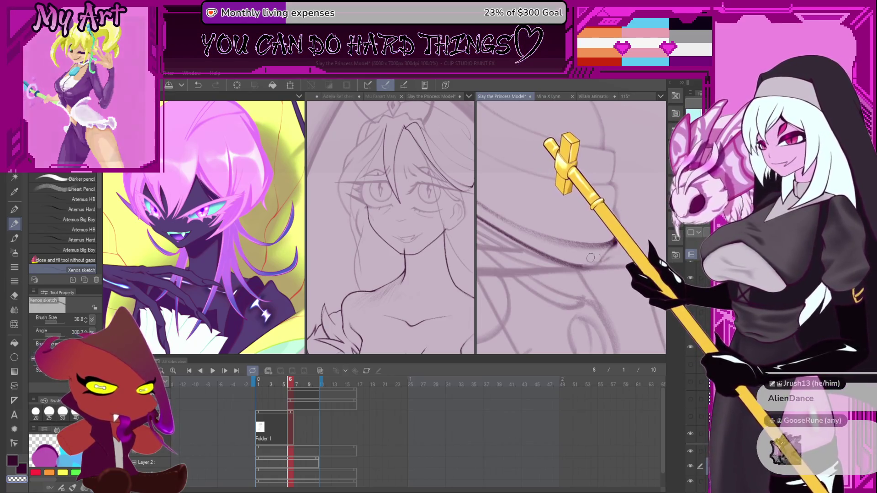
scroll(591, 258, up, 4)
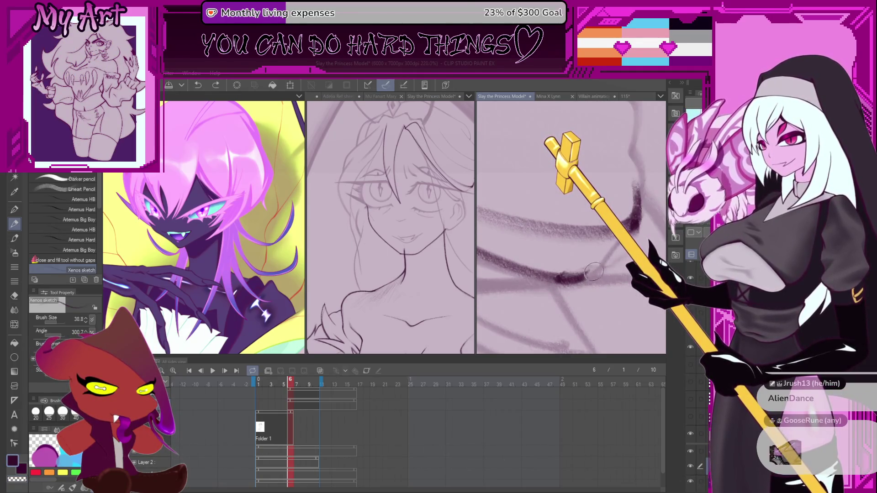
scroll(638, 226, down, 3)
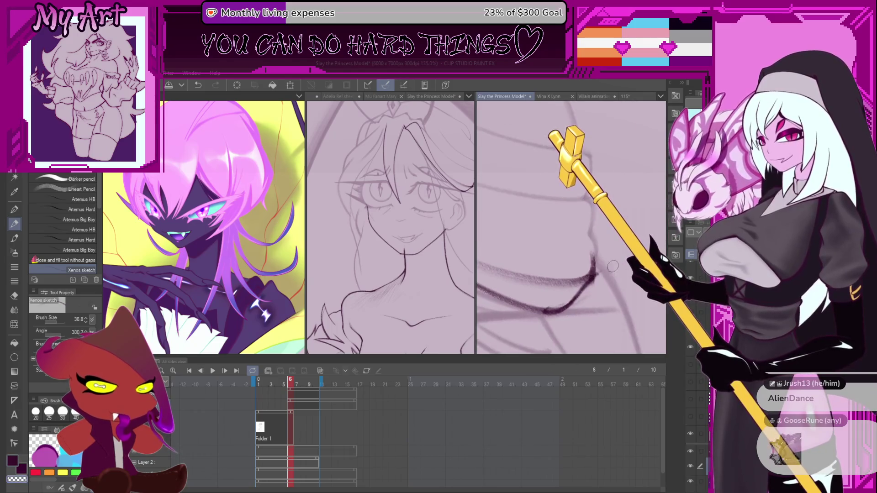
key(ctrl+z)
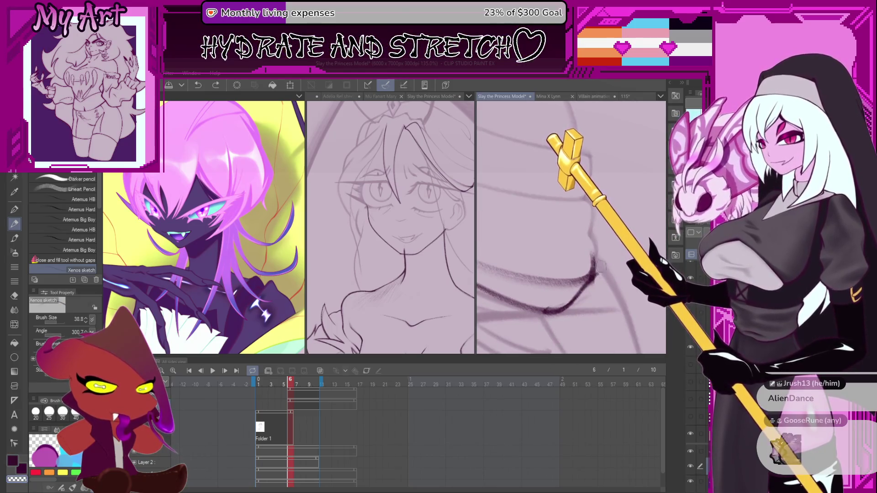
scroll(600, 258, down, 3)
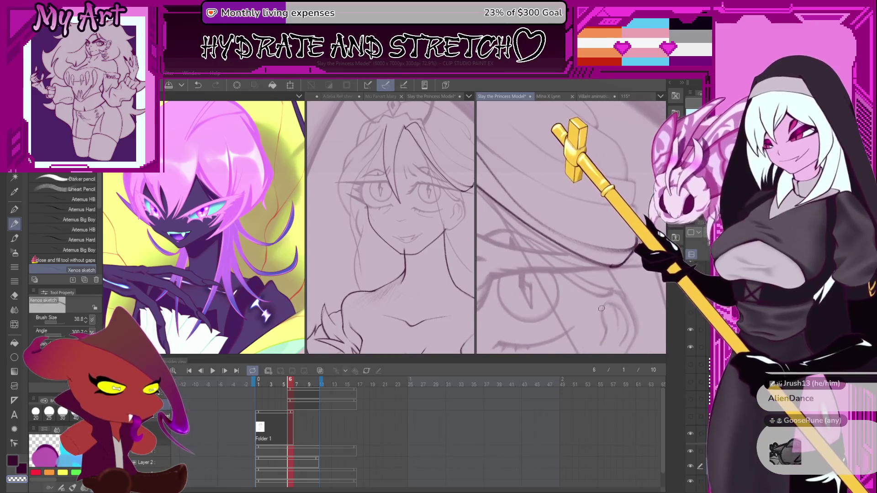
scroll(581, 260, down, 3)
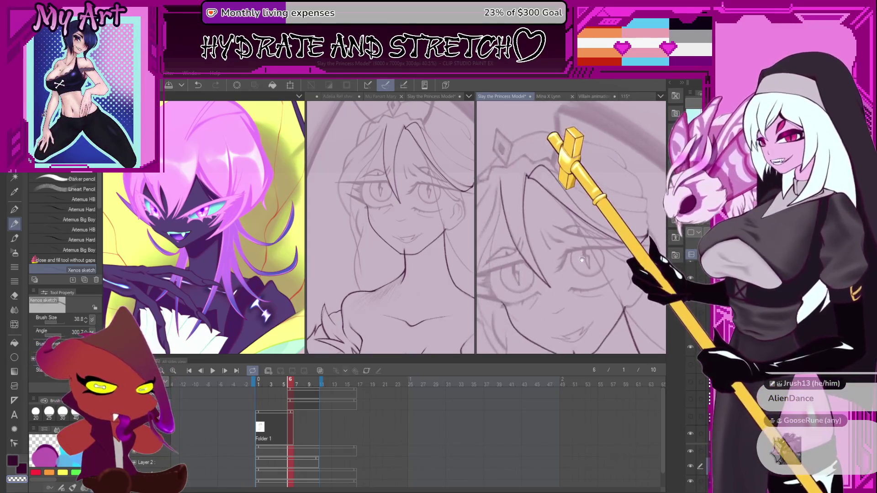
Center the face, undo the last stroke, and draw a dark face-contour line and short upward stroke
scroll(573, 257, down, 2)
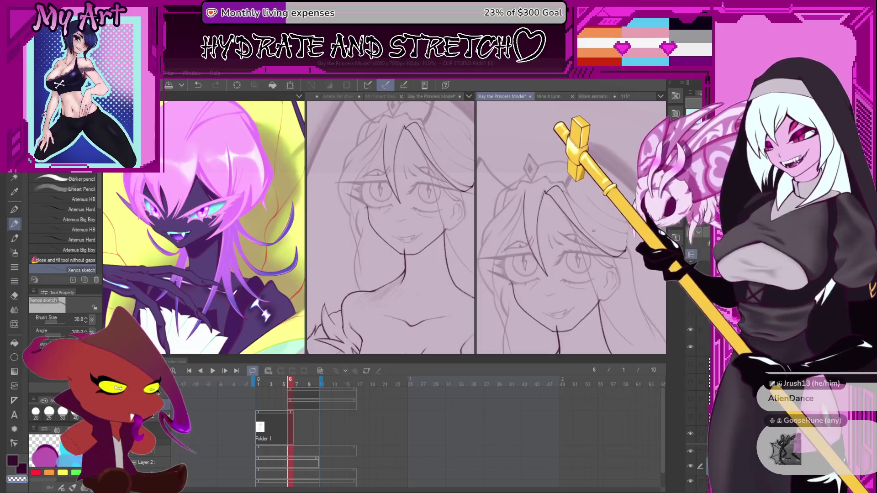
drag(594, 231, 554, 255)
scroll(570, 250, up, 4)
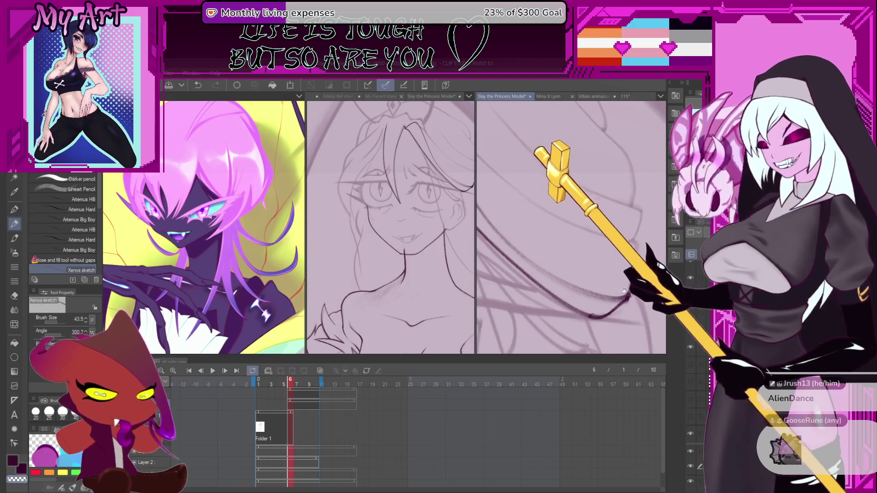
scroll(611, 285, up, 2)
key(ctrl+z)
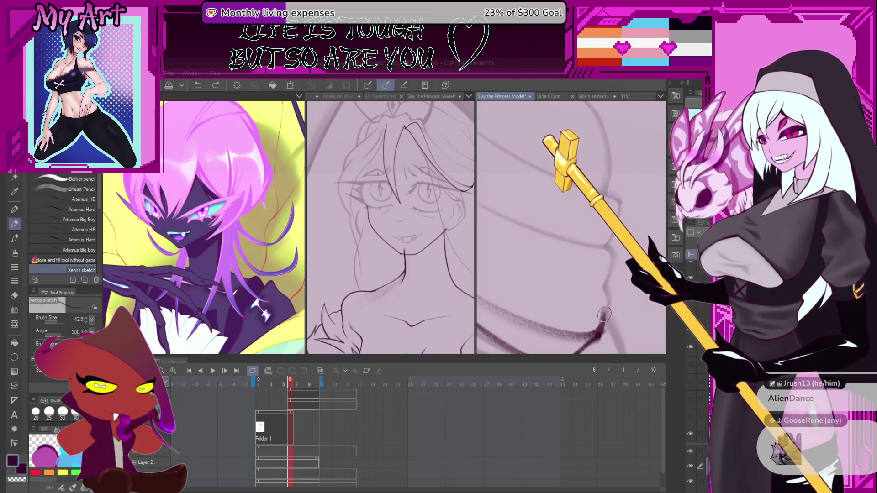
drag(611, 298, 610, 249)
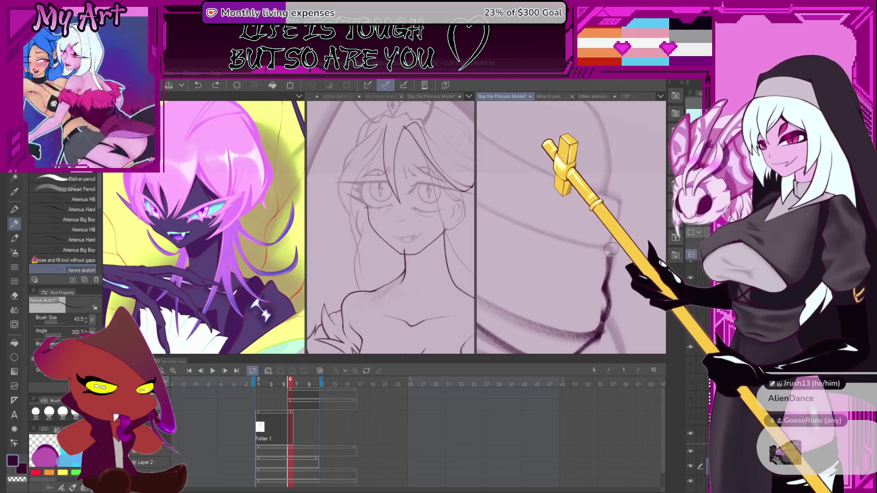
scroll(571, 228, down, 2)
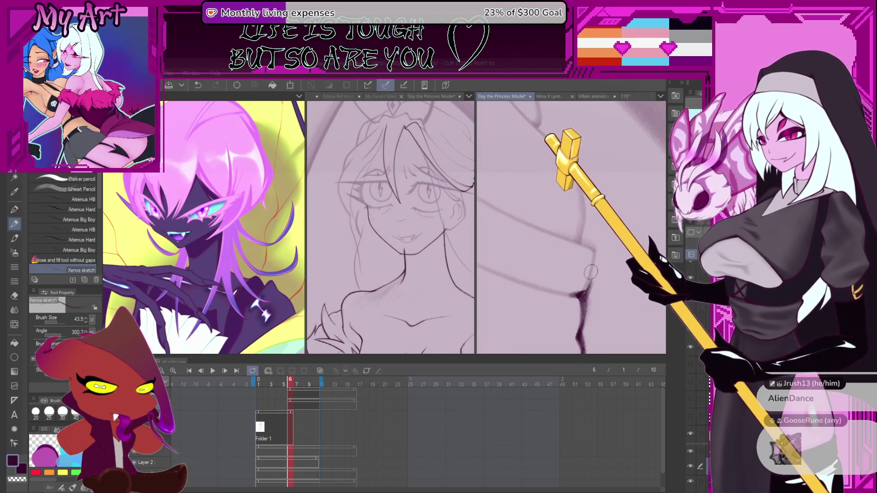
drag(587, 288, 594, 258)
Draw a stroke rising from the lower left, then try and undo long dark contour lines
mouse_move(551, 226)
mouse_down()
mouse_move(597, 295)
mouse_move(515, 296)
mouse_up()
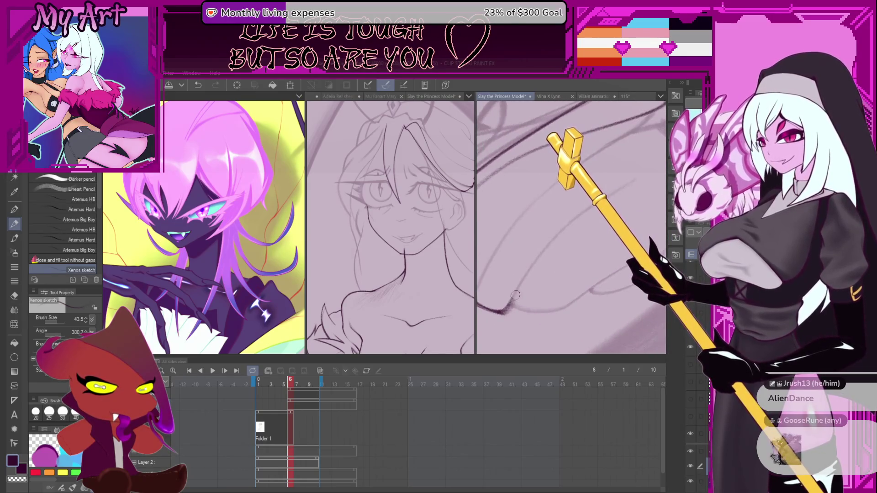
drag(493, 332, 517, 295)
drag(501, 326, 567, 243)
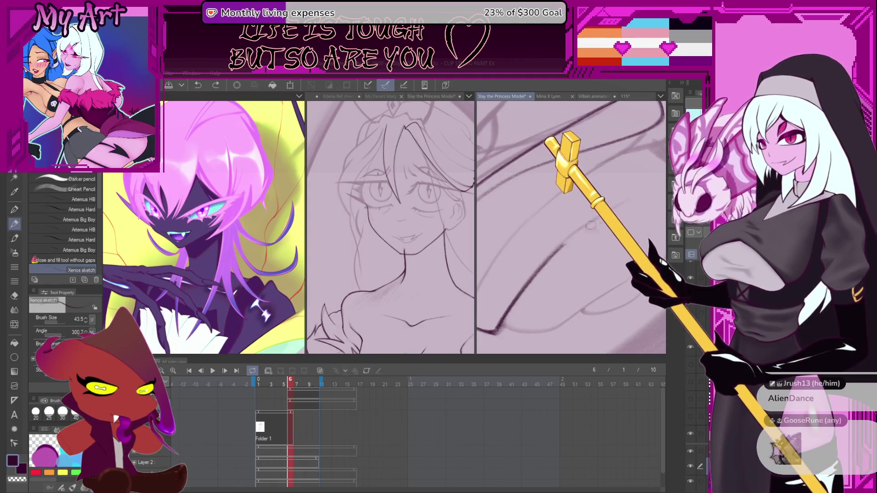
key(ctrl+z)
drag(498, 326, 544, 263)
key(ctrl+z)
scroll(503, 338, down, 3)
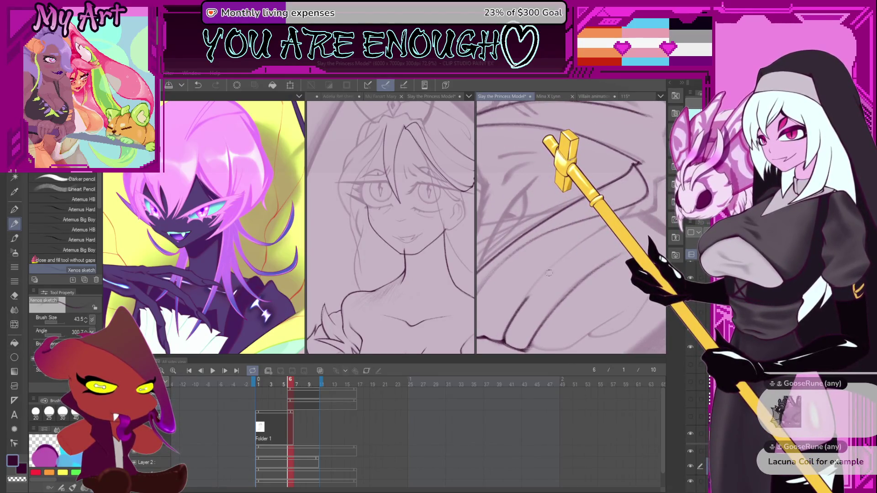
key(ctrl+z)
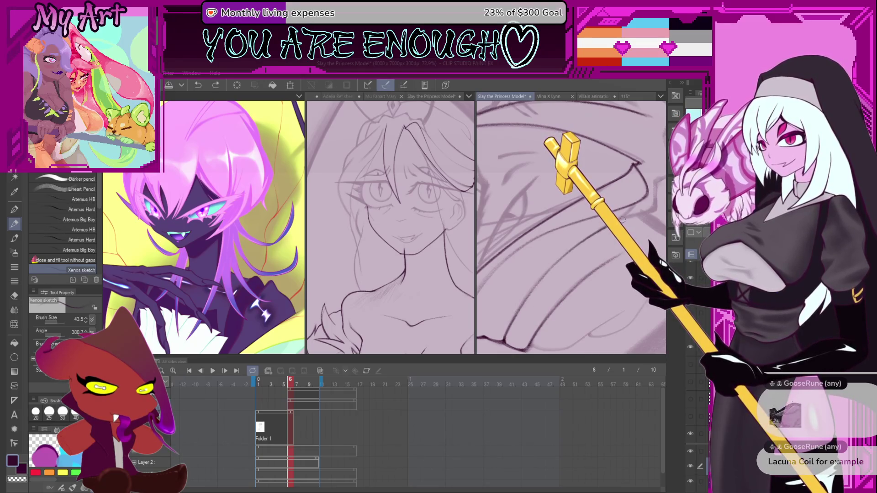
Remove the short stroke and the stroke along the bottom of the sketch
drag(650, 205, 569, 258)
scroll(556, 263, up, 3)
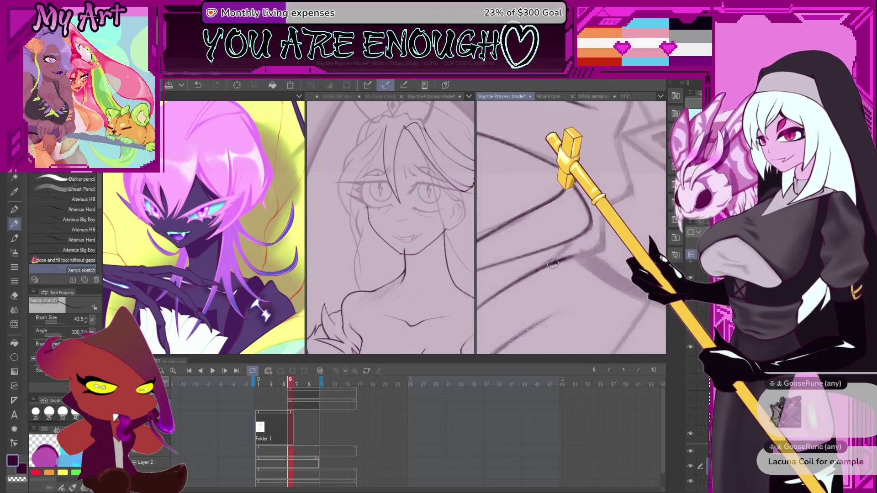
key(ctrl+z)
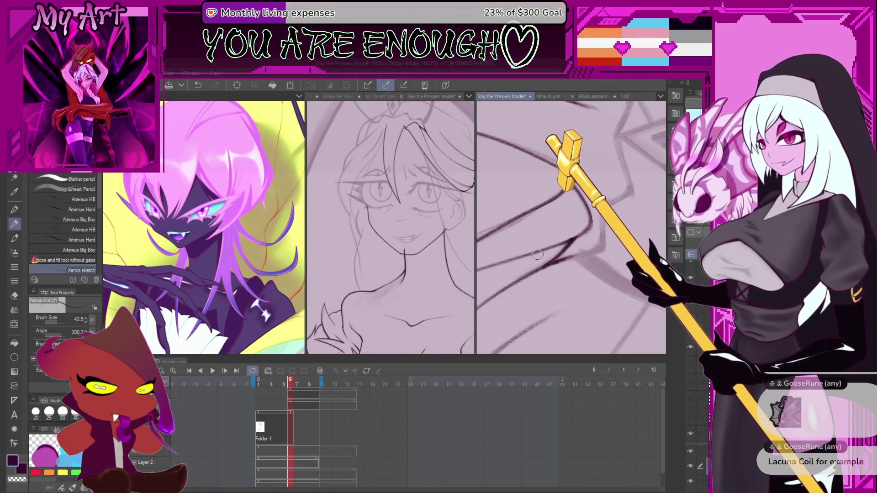
scroll(607, 249, up, 2)
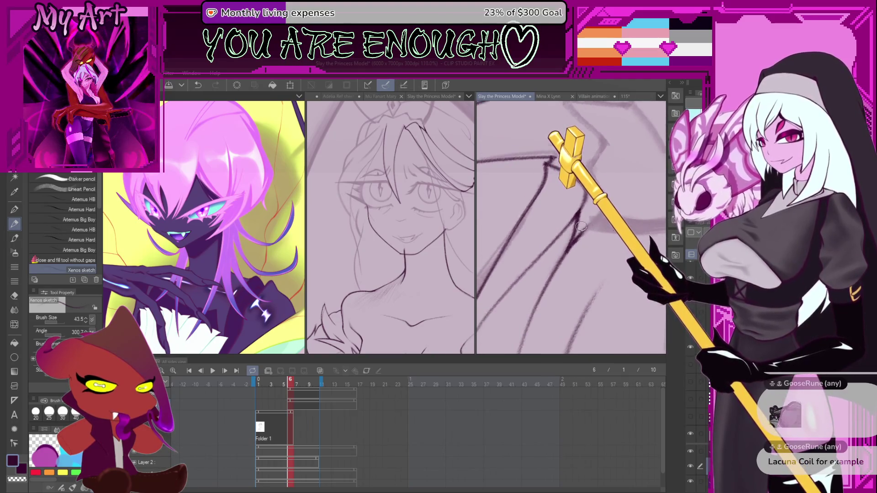
drag(565, 267, 549, 282)
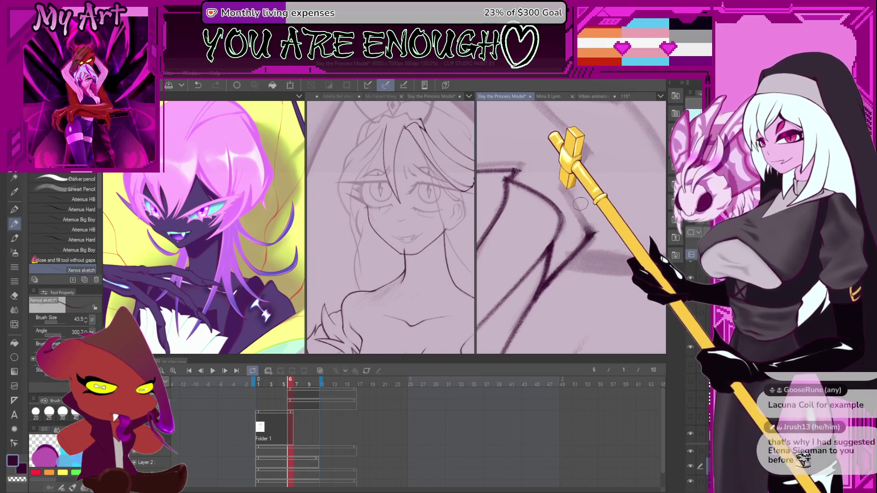
scroll(580, 204, down, 4)
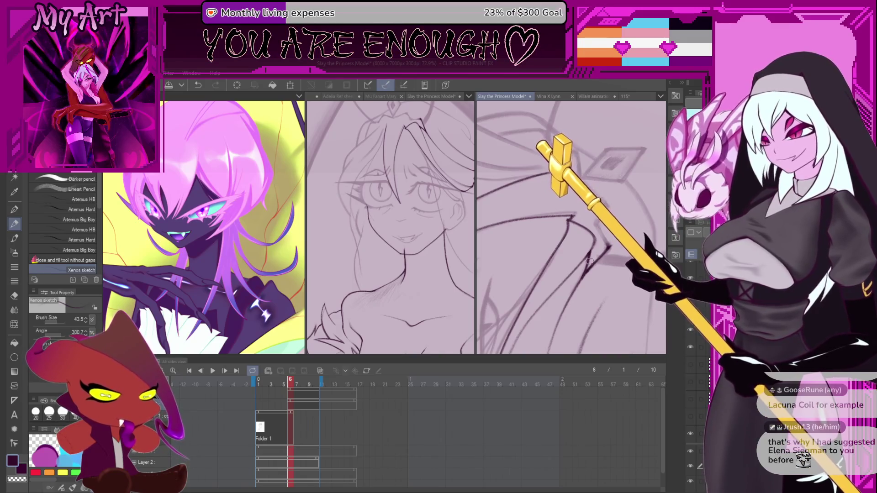
drag(550, 321, 557, 299)
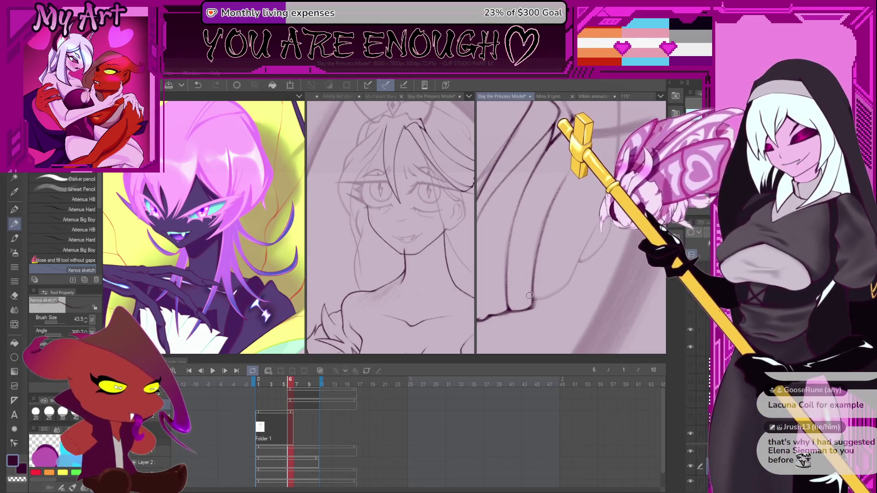
drag(520, 275, 519, 310)
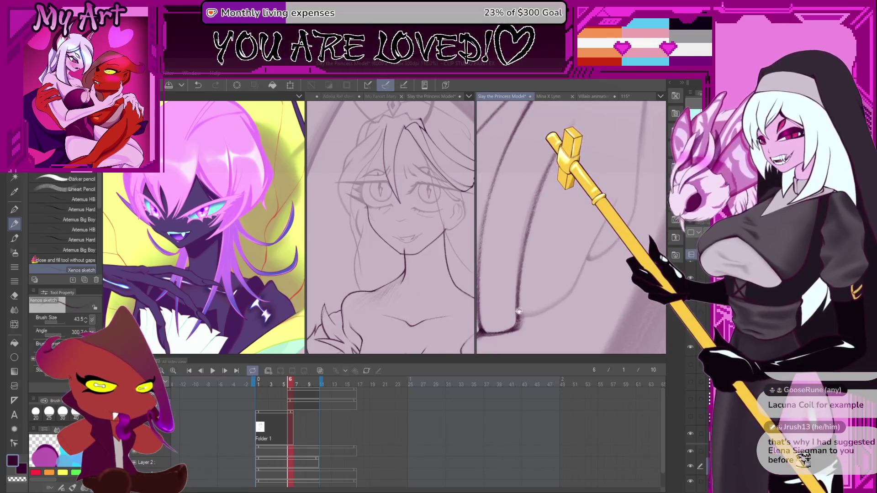
key(ctrl+z)
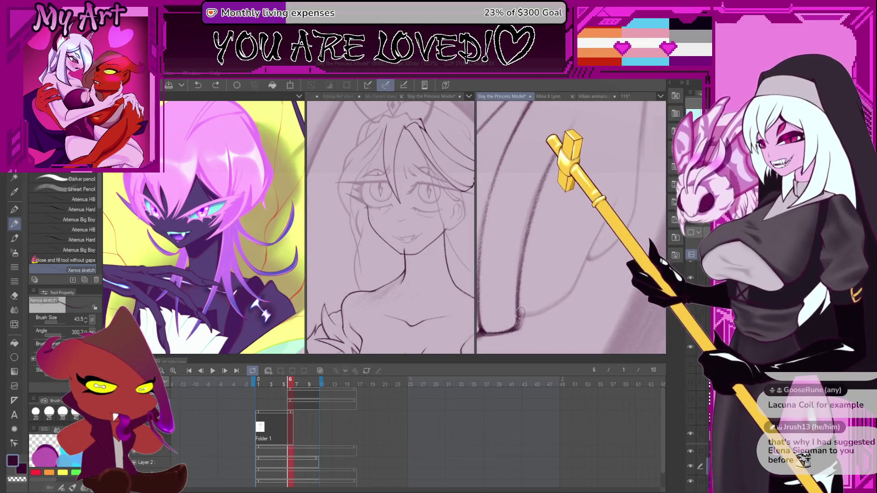
Draw a long dark diagonal line and a new sketch line, undoing the last one
drag(574, 224, 513, 353)
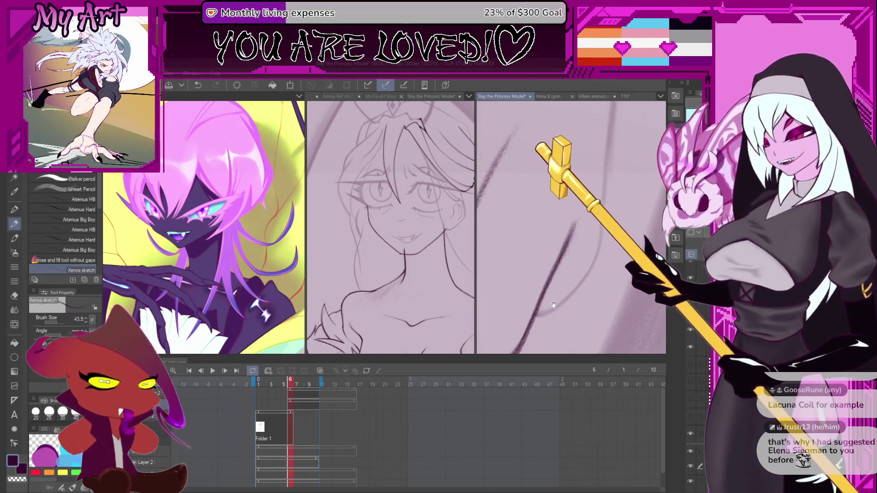
drag(532, 297, 523, 322)
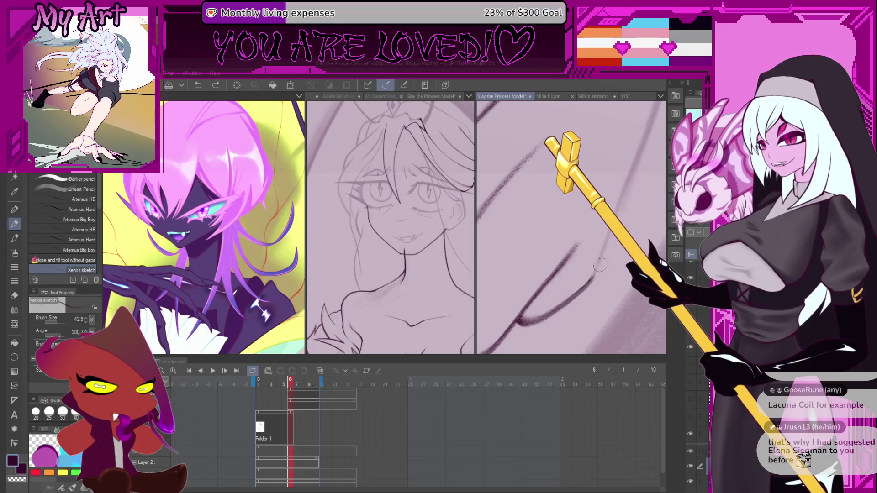
drag(478, 335, 527, 321)
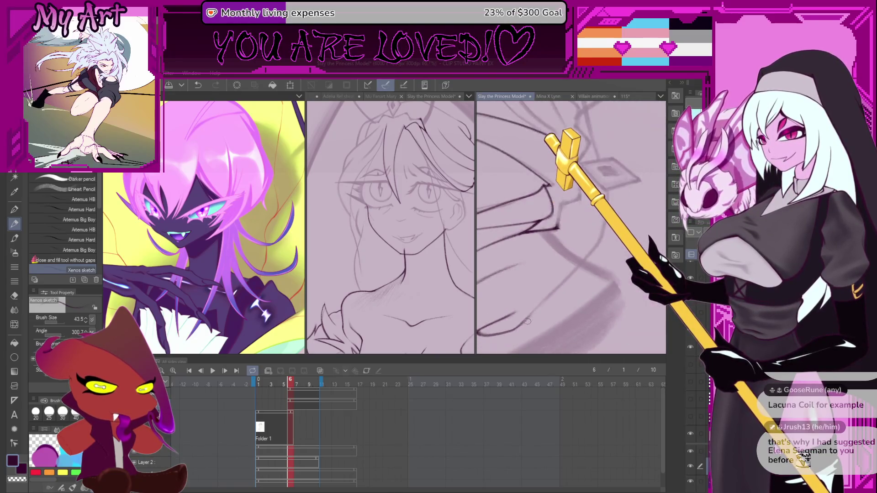
key(ctrl+z)
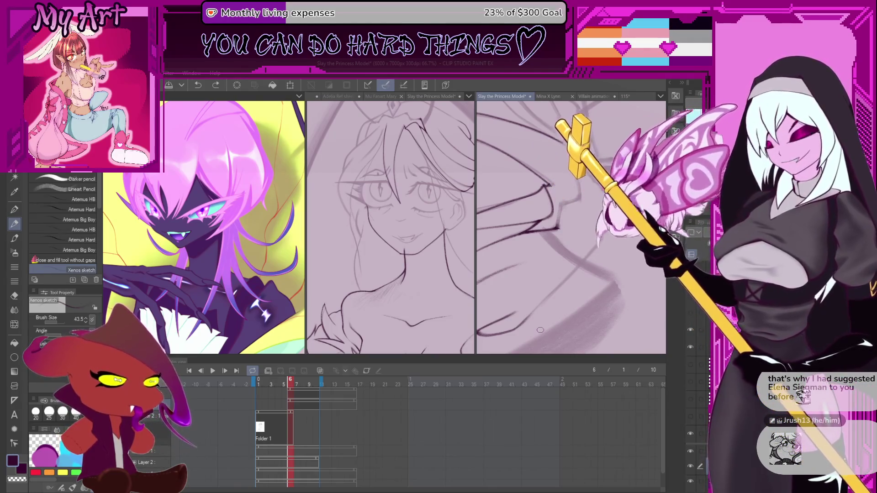
Zoom toward the tiara, undo the latest stroke, and try an upward stroke that gets undone
scroll(507, 328, up, 3)
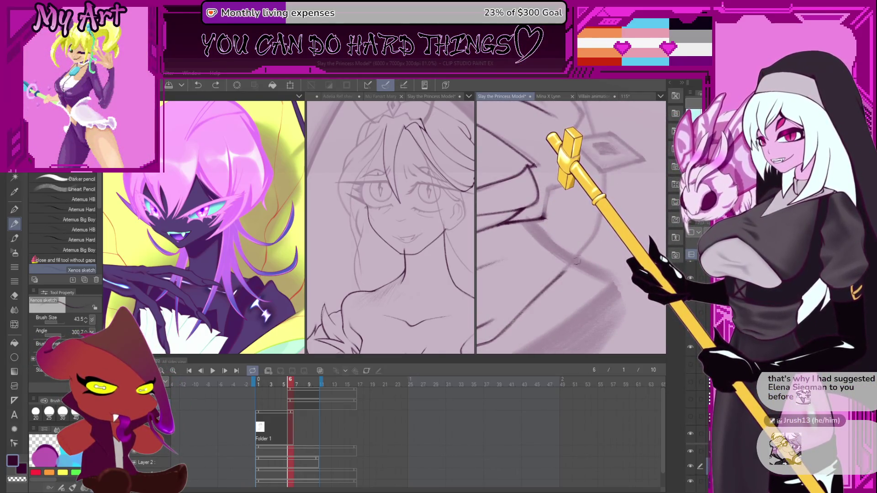
key(ctrl+z)
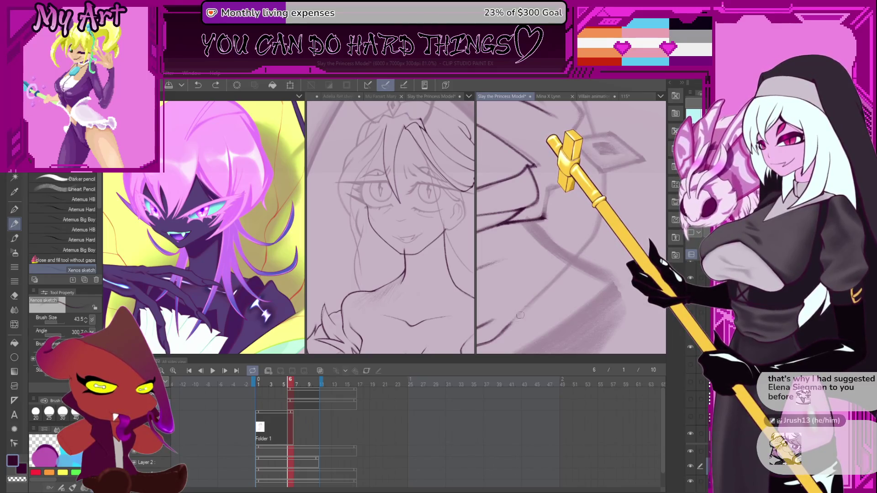
drag(613, 162, 571, 210)
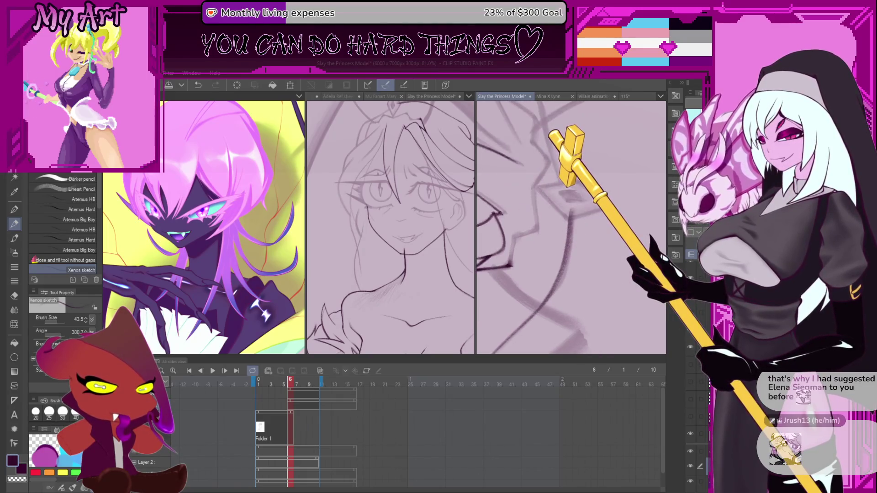
scroll(581, 212, up, 5)
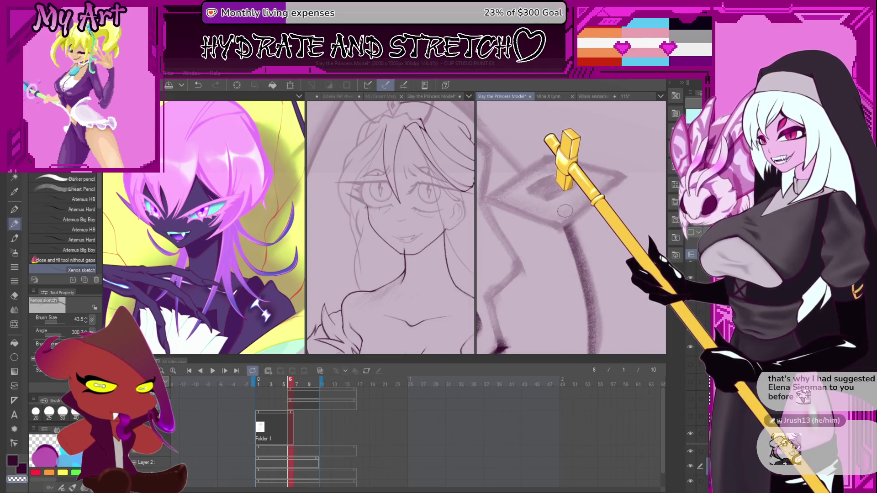
scroll(565, 210, up, 2)
drag(538, 280, 546, 233)
key(ctrl+z)
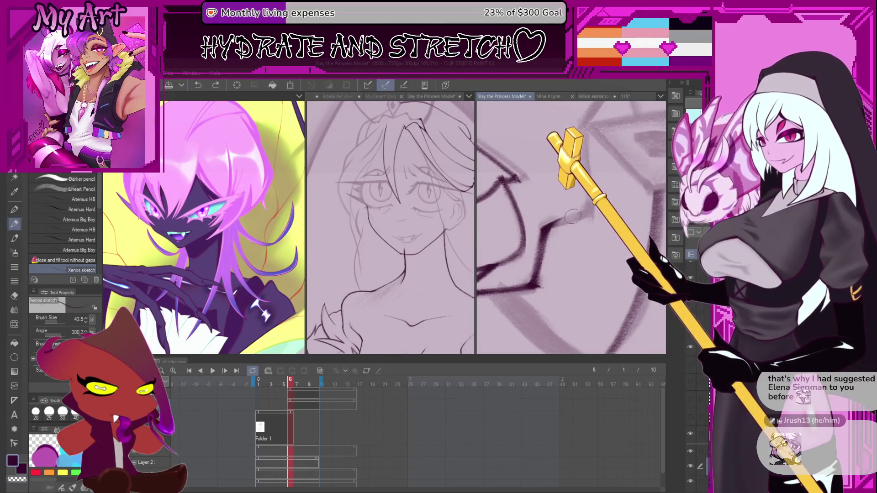
Undo another stroke and rotate the canvas to bring the crown area into view
mouse_move(590, 208)
mouse_down()
mouse_move(583, 263)
mouse_move(560, 278)
mouse_move(543, 273)
mouse_up()
key(ctrl+z)
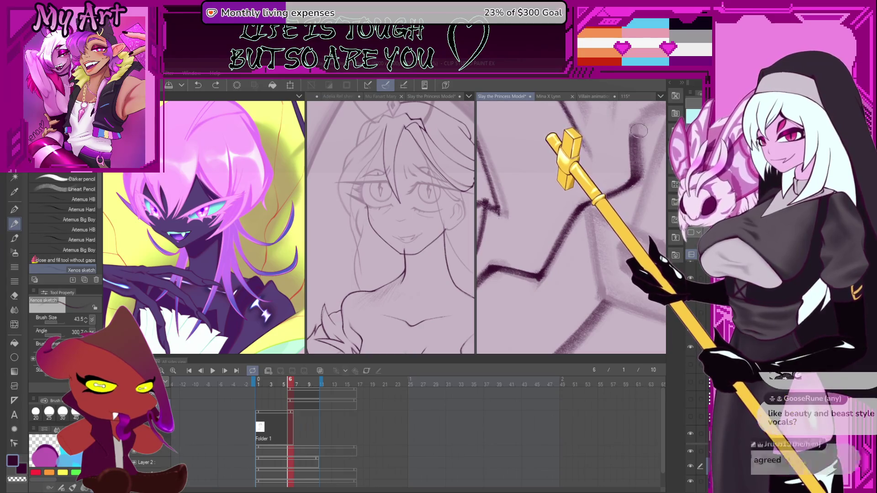
mouse_move(638, 130)
mouse_down()
mouse_move(556, 279)
mouse_move(546, 241)
mouse_up()
key(ctrl+z)
mouse_move(562, 284)
mouse_down()
mouse_move(553, 232)
mouse_move(572, 219)
mouse_up()
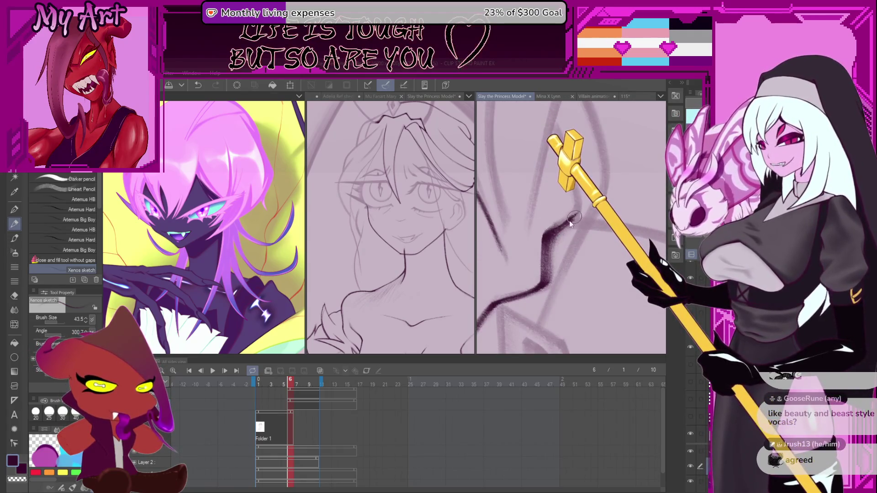
drag(582, 189, 566, 274)
drag(603, 196, 566, 248)
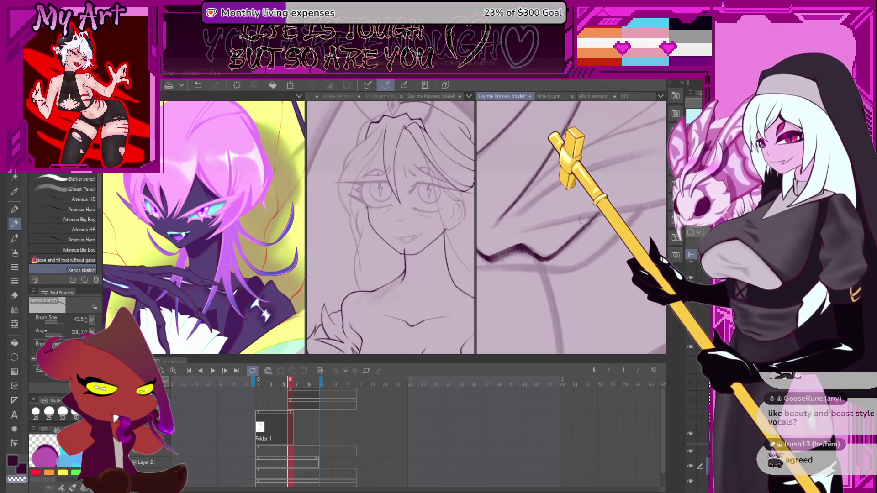
mouse_move(591, 223)
mouse_down()
mouse_move(599, 229)
mouse_move(572, 236)
mouse_up()
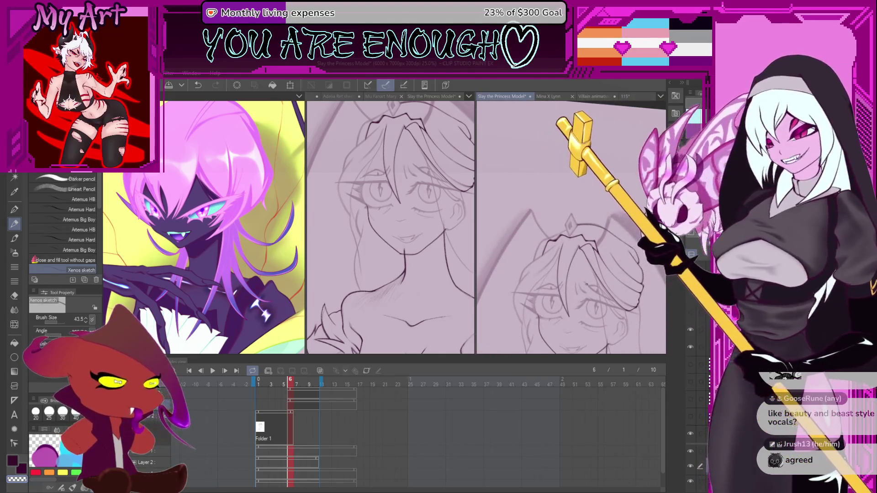
Zoom in on the tiara and try redrawing the diamond gem, undoing the attempt
mouse_move(585, 278)
mouse_down()
mouse_move(560, 207)
mouse_move(561, 264)
mouse_up()
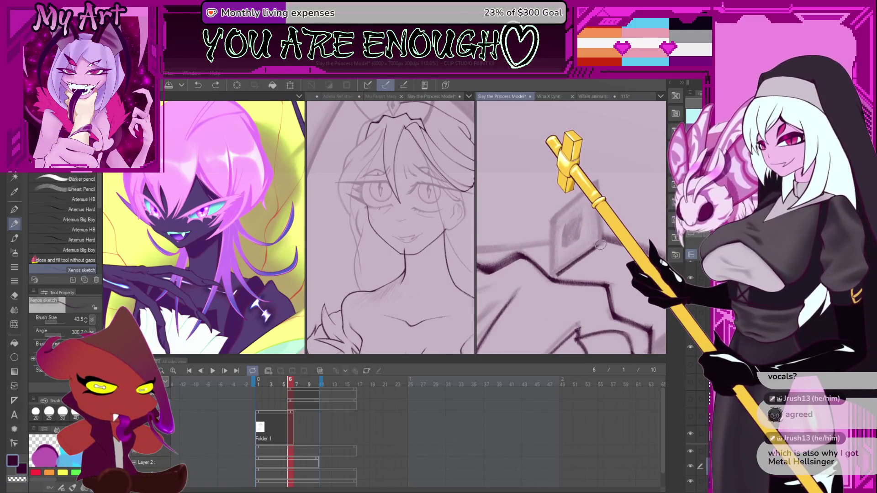
scroll(603, 228, up, 3)
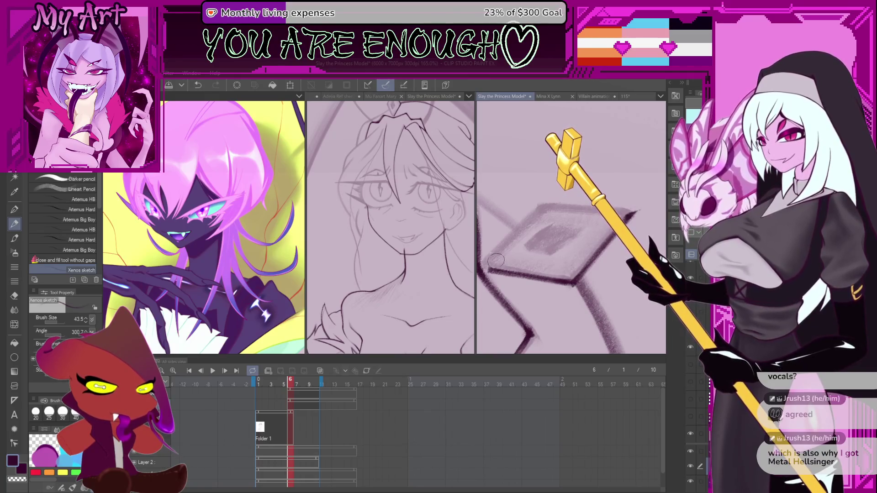
key(ctrl+z)
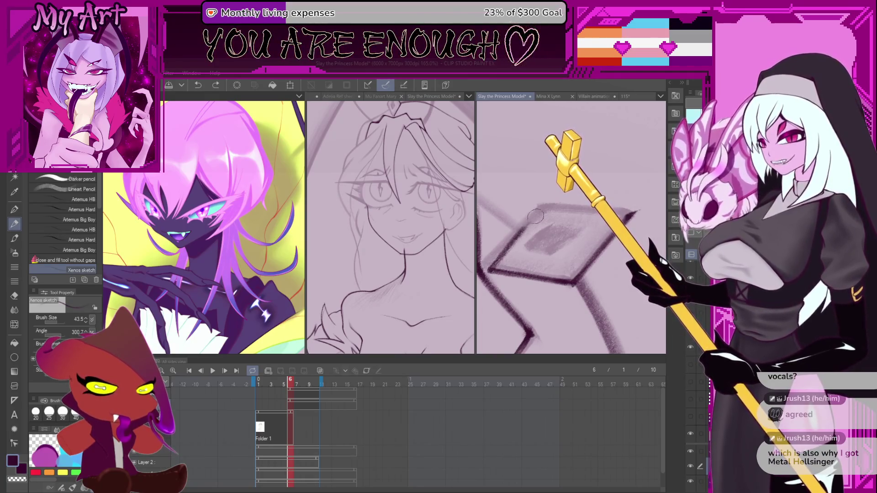
drag(547, 207, 553, 315)
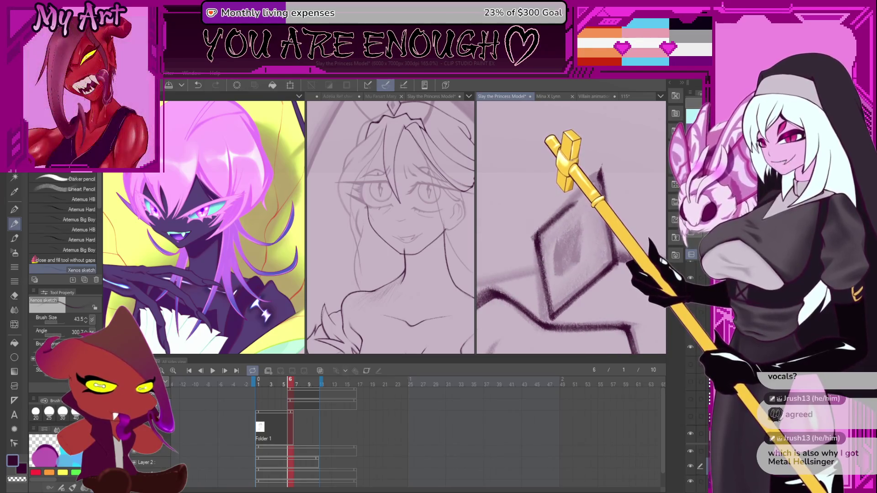
key(ctrl+z)
key(ctrl+z)
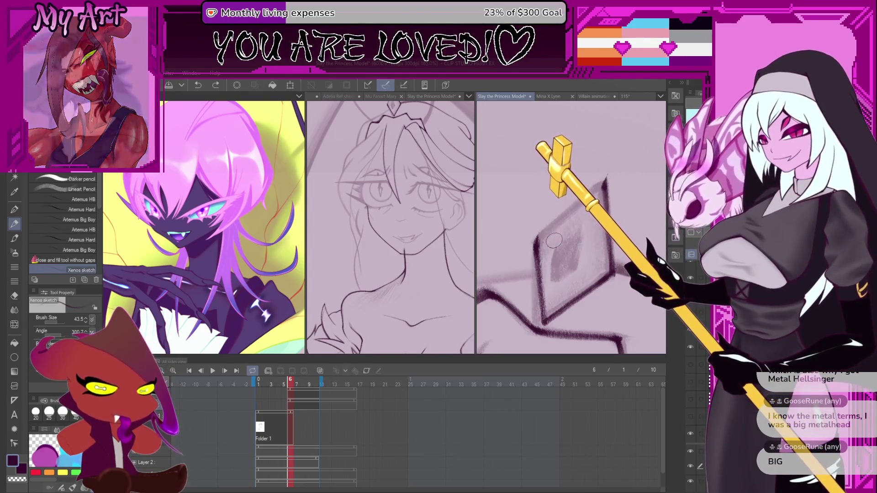
Draw a dark eye shape inside the tiara's diamond
drag(554, 225, 537, 244)
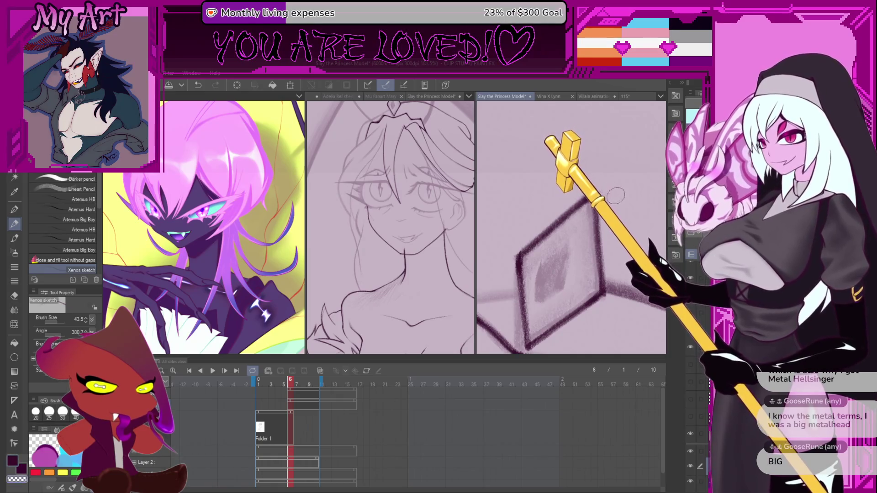
scroll(612, 194, up, 4)
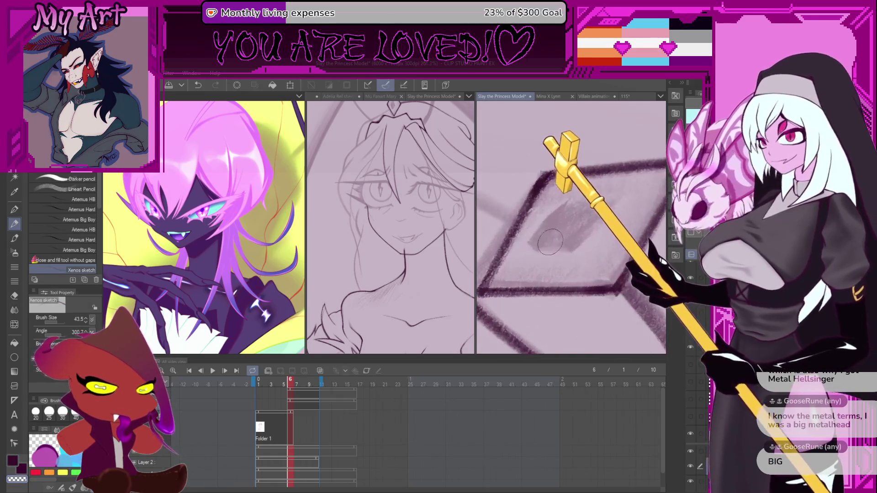
mouse_move(560, 223)
mouse_down()
mouse_move(571, 205)
mouse_move(594, 208)
mouse_move(589, 227)
mouse_move(559, 249)
mouse_move(544, 242)
mouse_move(578, 220)
mouse_move(566, 226)
mouse_move(575, 243)
mouse_up()
scroll(575, 244, down, 3)
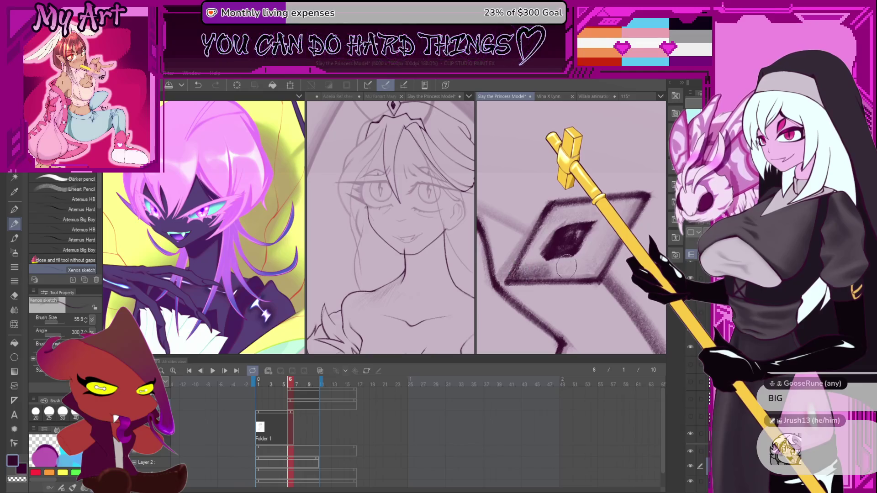
Remove the heavy edge strokes, shade the diamond's lower edge grey, and add an inner stroke
key(ctrl+z)
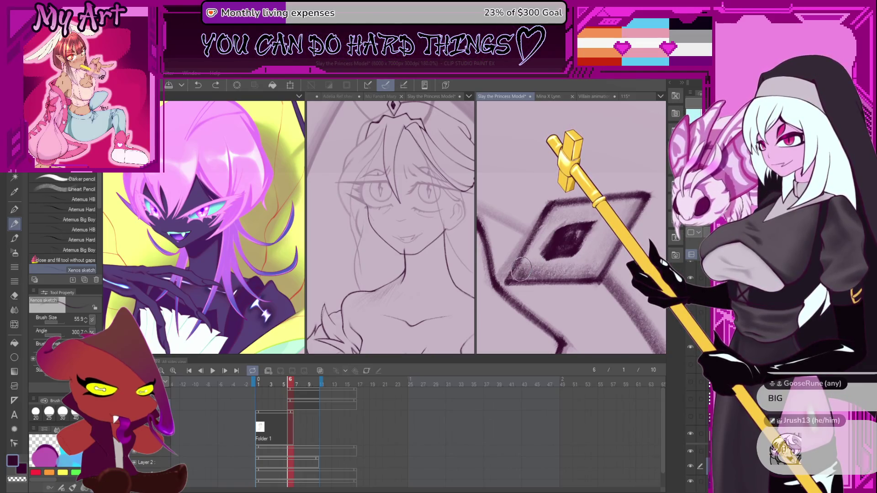
key(ctrl+z)
mouse_move(516, 273)
mouse_down()
mouse_move(601, 270)
mouse_move(529, 260)
mouse_move(564, 220)
mouse_move(589, 207)
mouse_move(612, 228)
mouse_move(632, 201)
mouse_move(589, 270)
mouse_up()
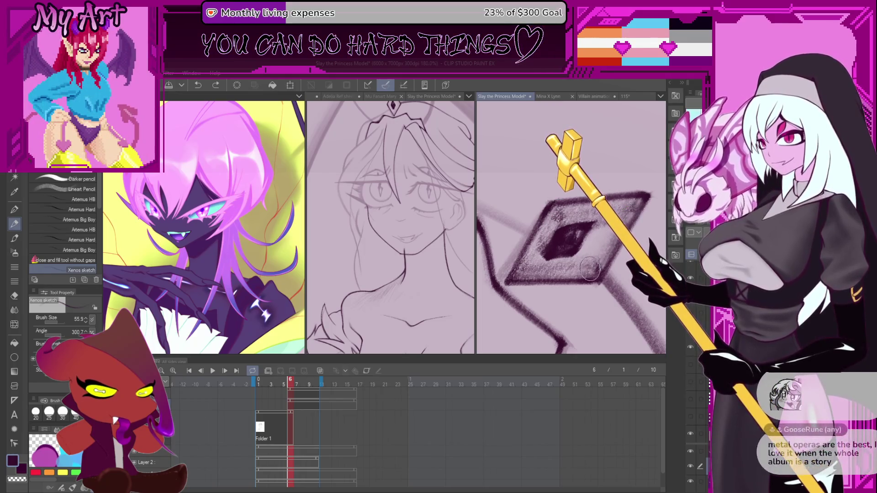
mouse_move(608, 229)
mouse_down()
mouse_move(585, 245)
mouse_move(589, 260)
mouse_up()
scroll(588, 258, down, 5)
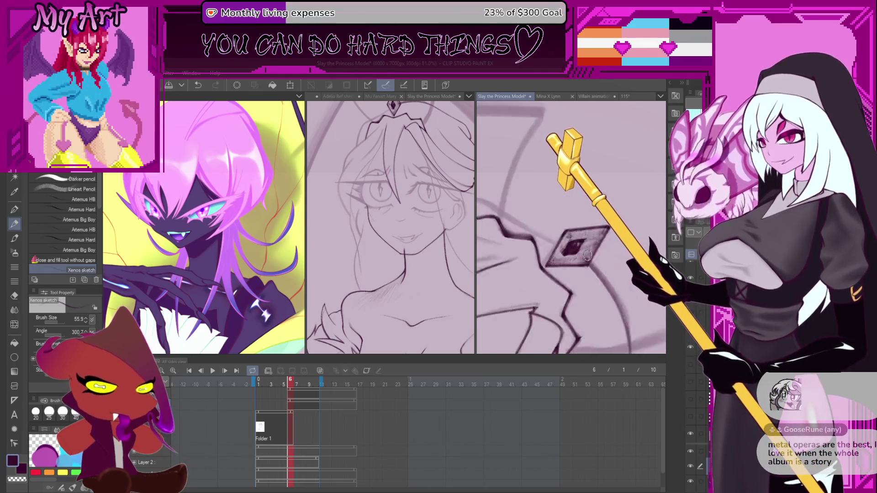
scroll(585, 258, down, 6)
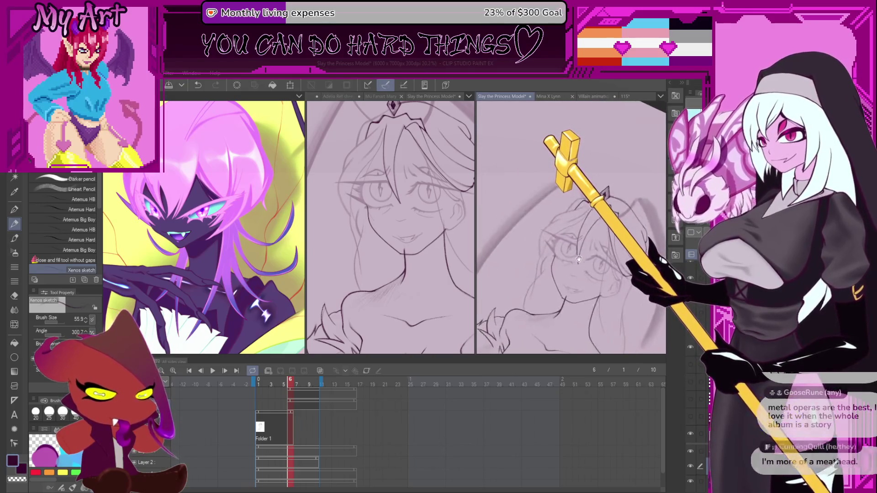
scroll(576, 264, up, 2)
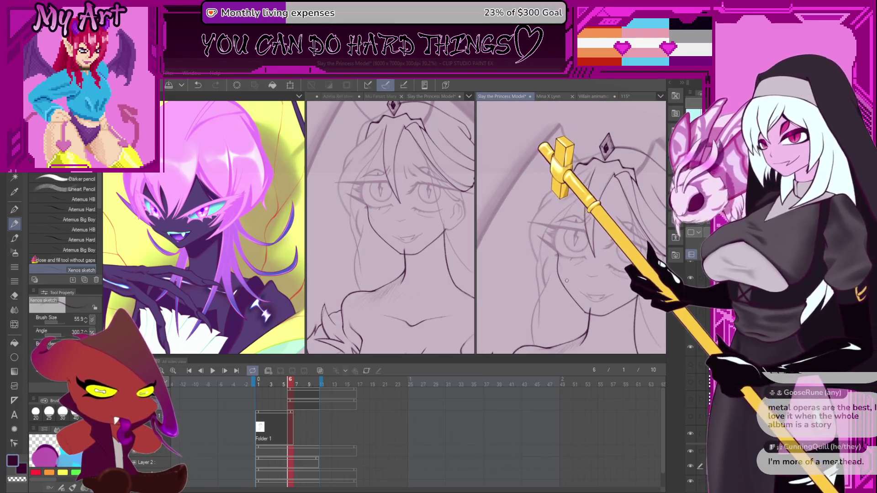
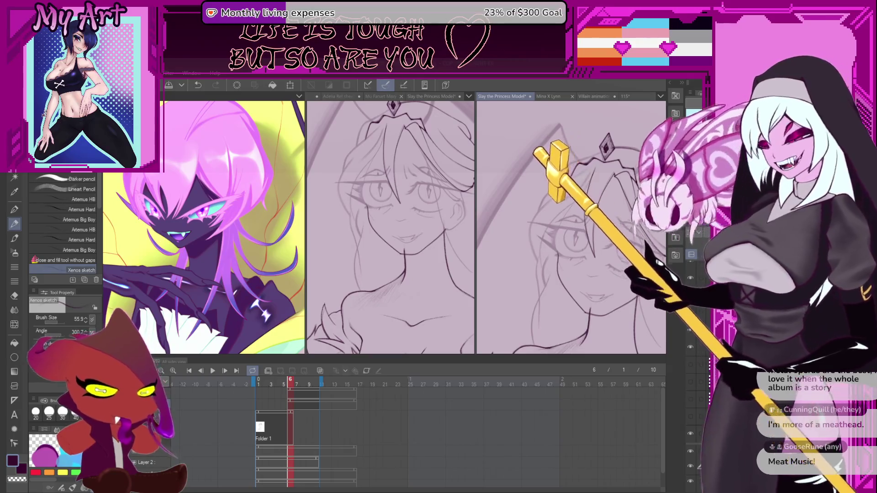
Pan and zoom across the sketch, then draw a new Xenos pencil stroke on the princess
drag(528, 219, 556, 219)
scroll(557, 220, up, 5)
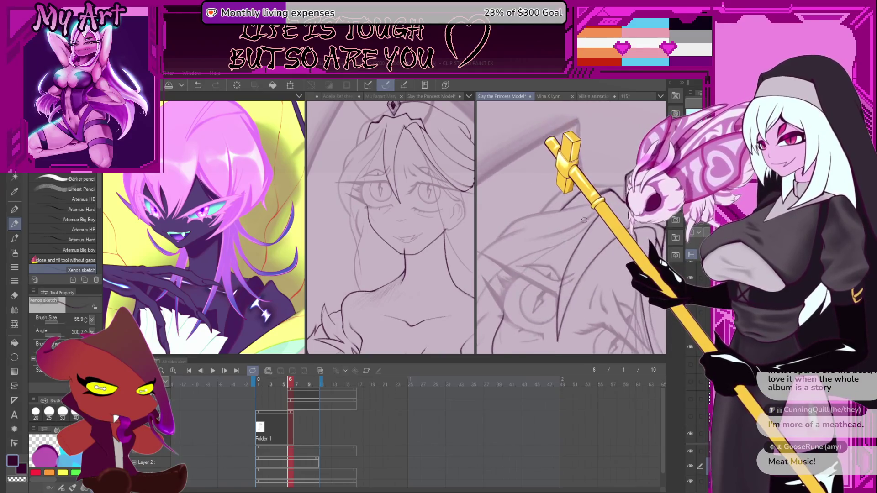
scroll(593, 214, up, 2)
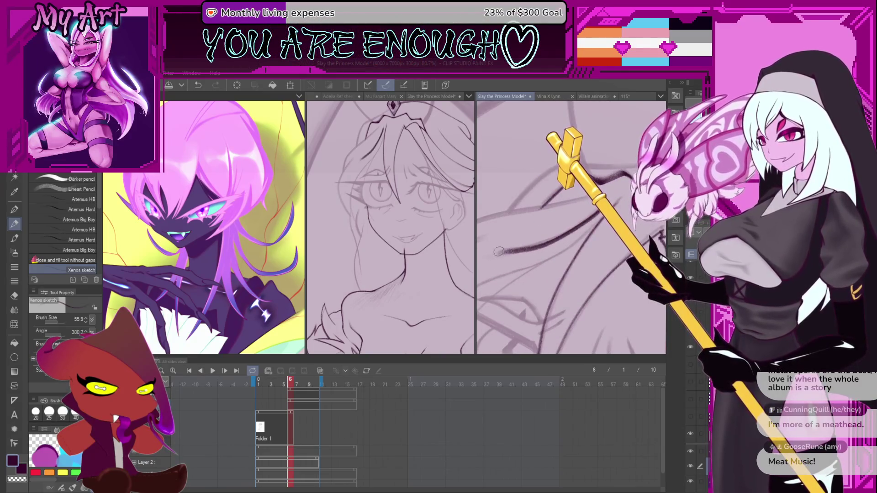
scroll(583, 215, down, 2)
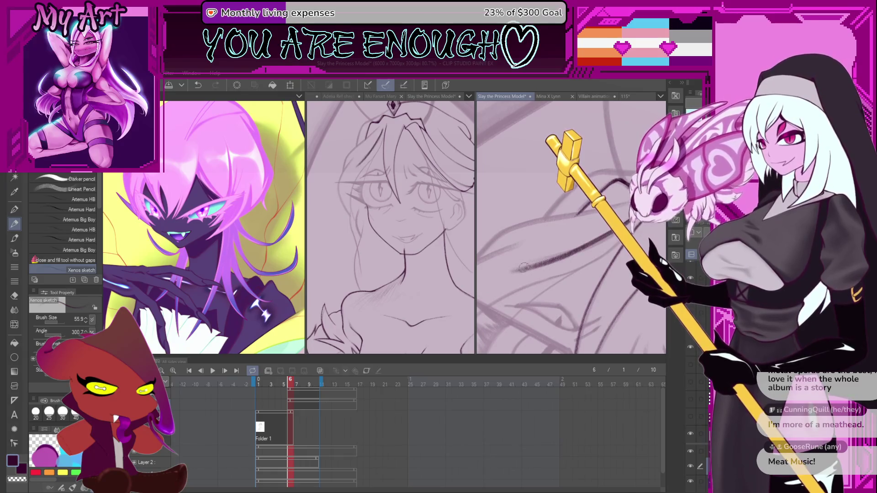
scroll(525, 269, up, 4)
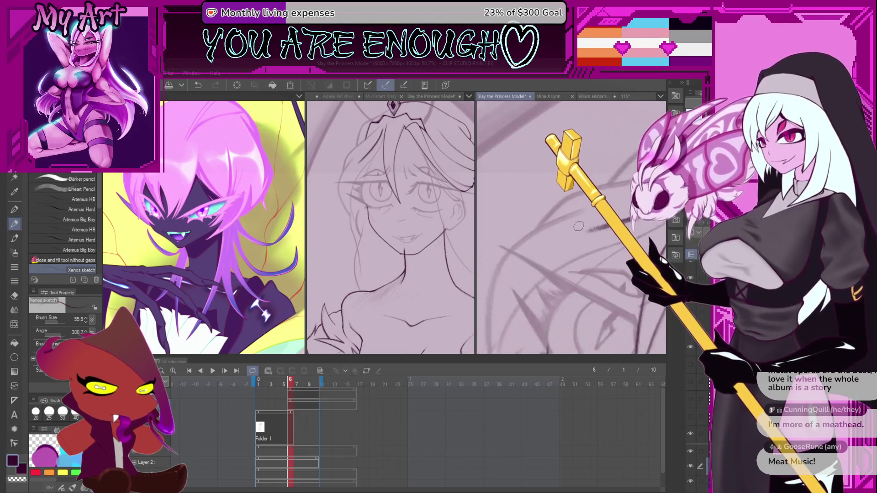
scroll(500, 281, down, 2)
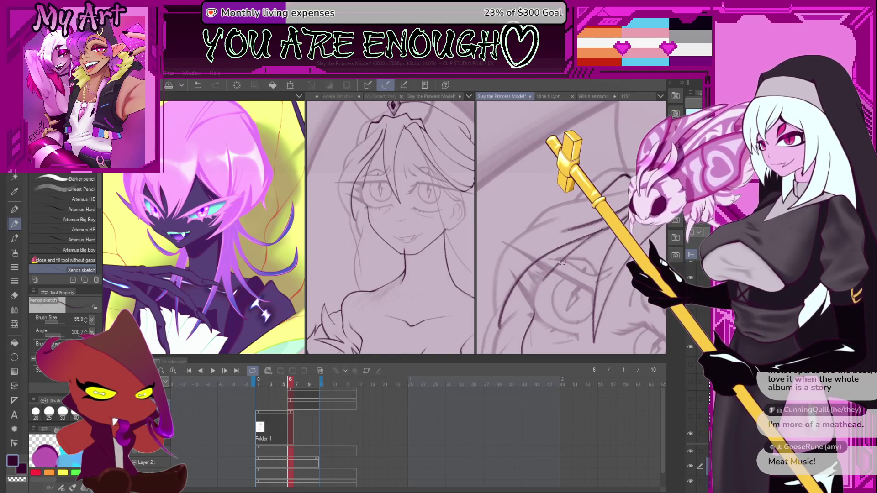
scroll(563, 262, down, 3)
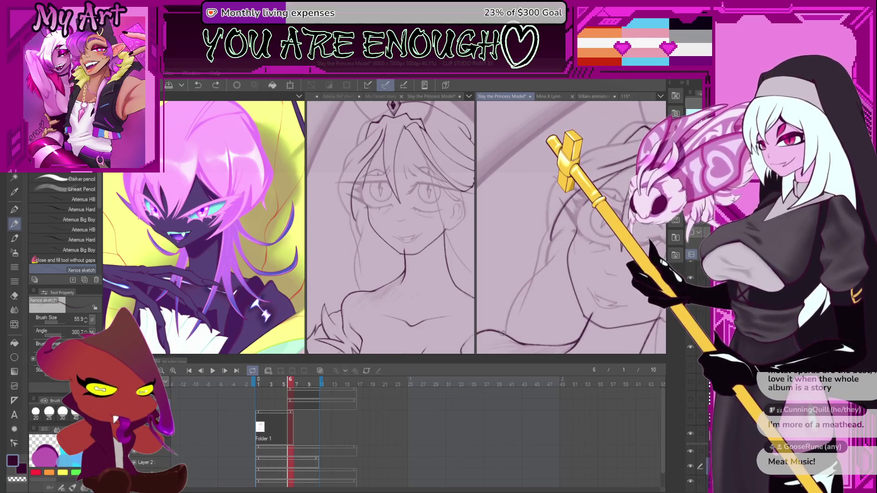
drag(491, 317, 531, 293)
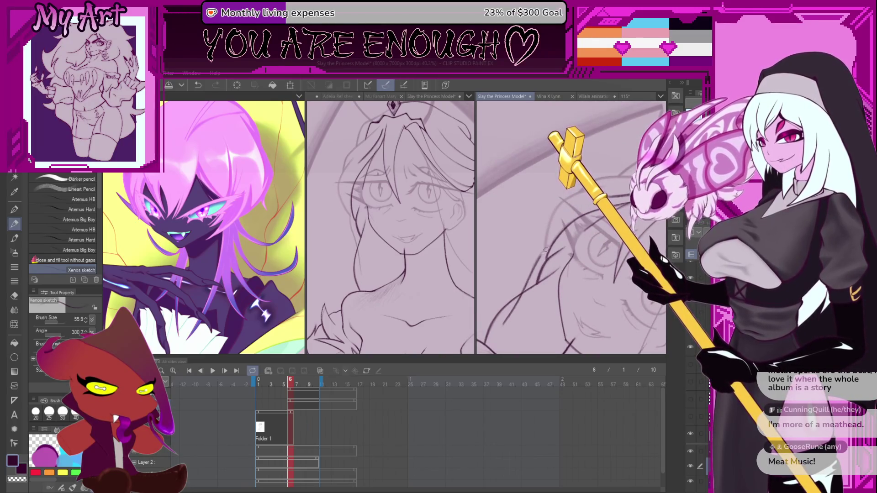
Pan the view down-left, undo the new stroke, and switch to freehand selection
drag(573, 216, 542, 267)
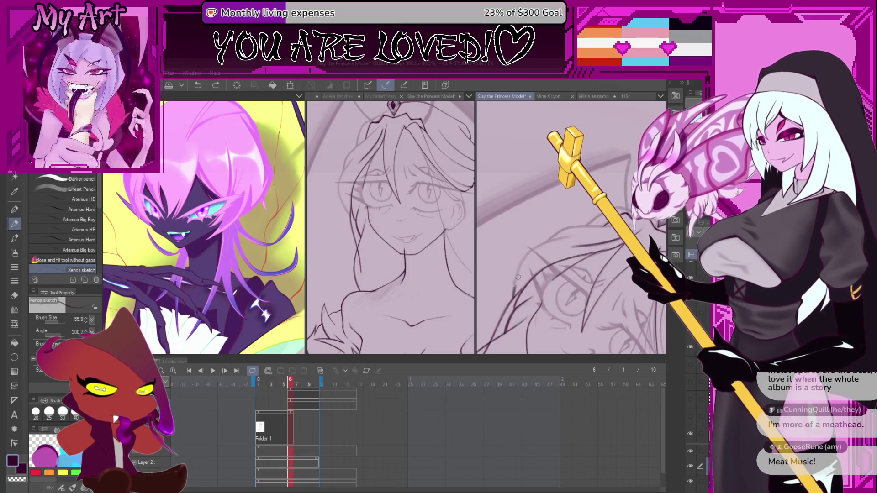
drag(575, 229, 516, 295)
scroll(507, 300, up, 2)
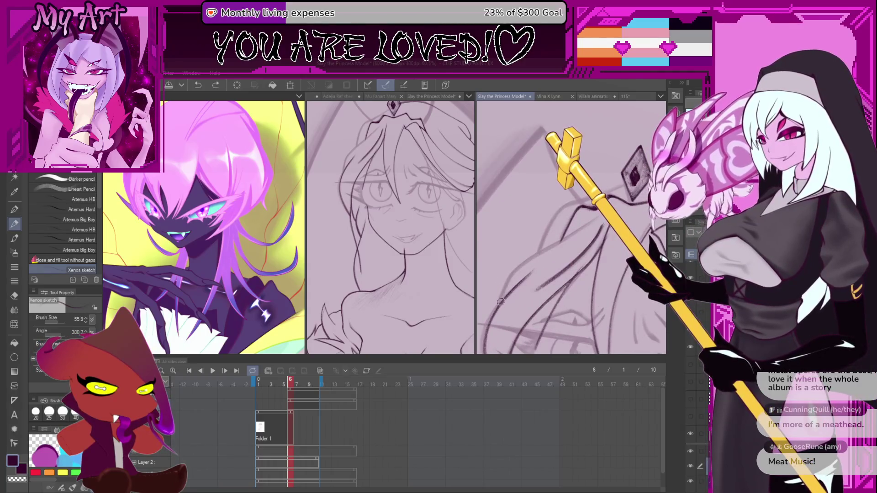
key(ctrl+z)
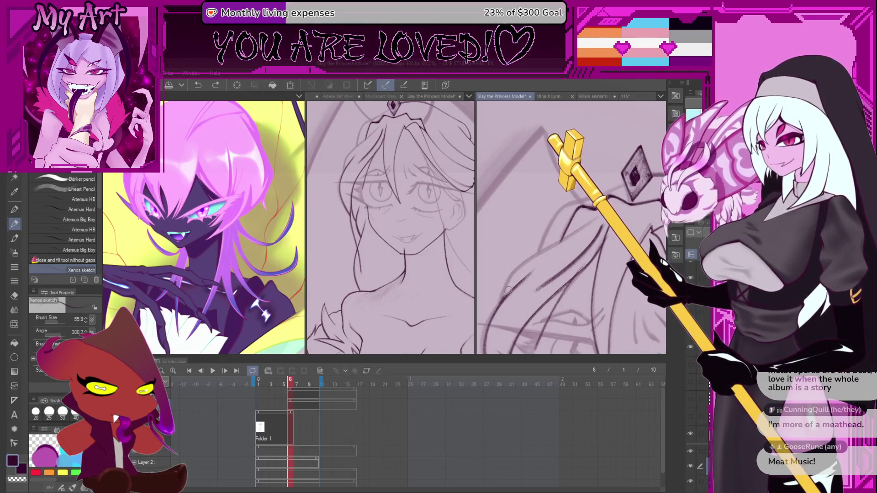
mouse_move(595, 224)
mouse_down()
mouse_move(538, 255)
mouse_move(554, 216)
mouse_move(520, 280)
mouse_up()
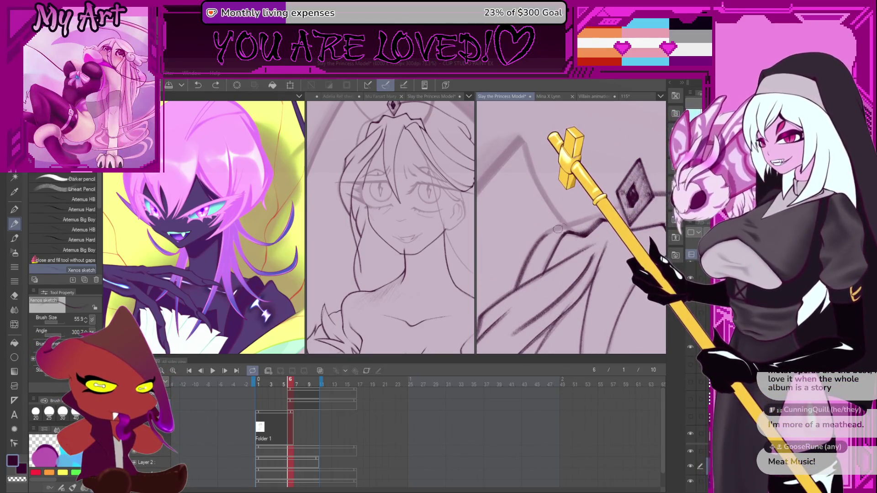
key(m)
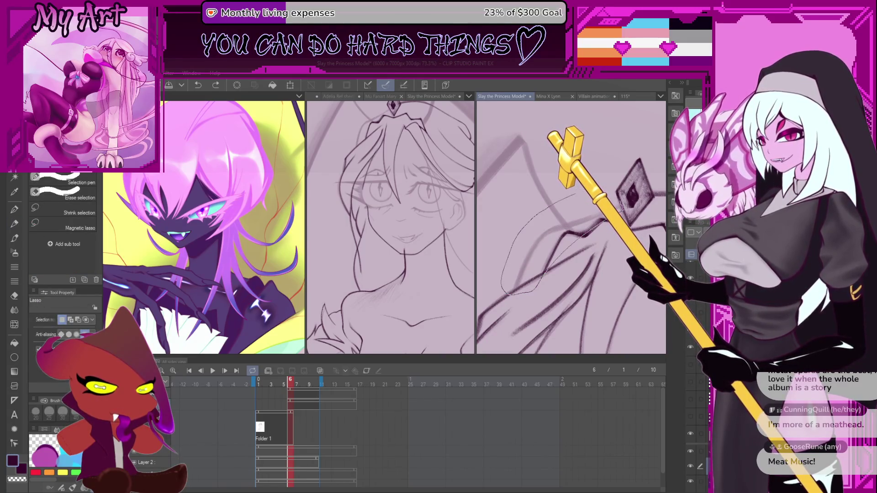
key(p)
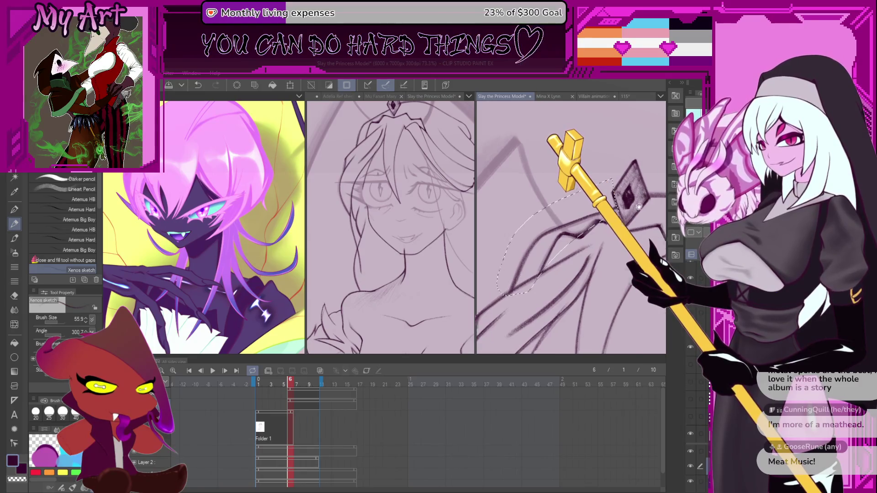
scroll(576, 224, down, 3)
mouse_move(571, 229)
mouse_down()
mouse_move(547, 240)
mouse_move(569, 195)
mouse_move(500, 315)
mouse_up()
key(b)
key(p)
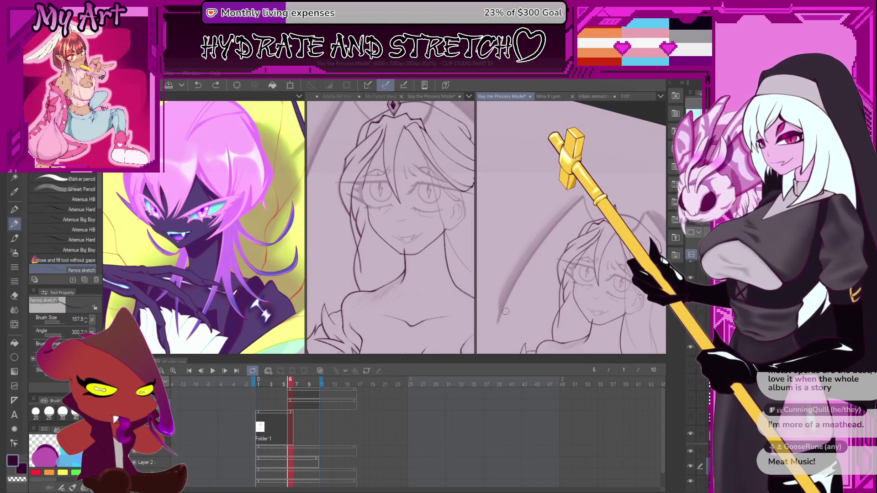
Rotate and zoom into the sketch, then draw a dark stroke along the arc
drag(506, 312, 500, 281)
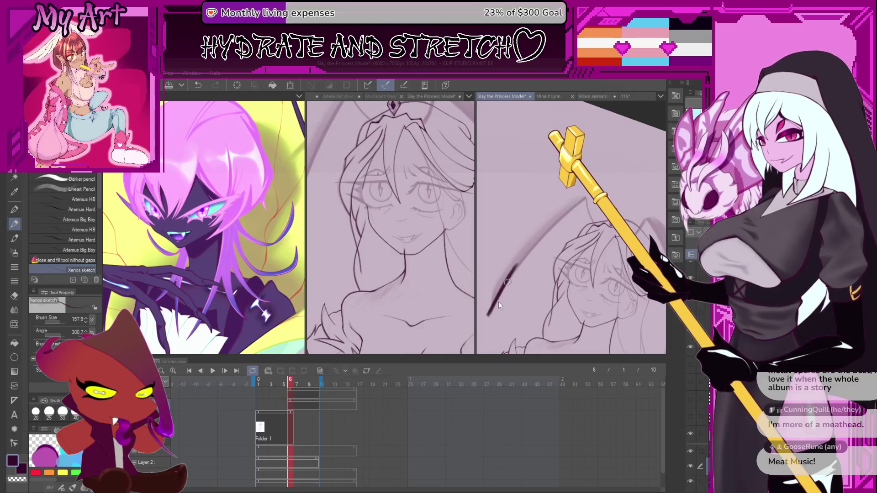
mouse_move(585, 198)
mouse_down()
mouse_move(552, 255)
mouse_move(589, 202)
mouse_up()
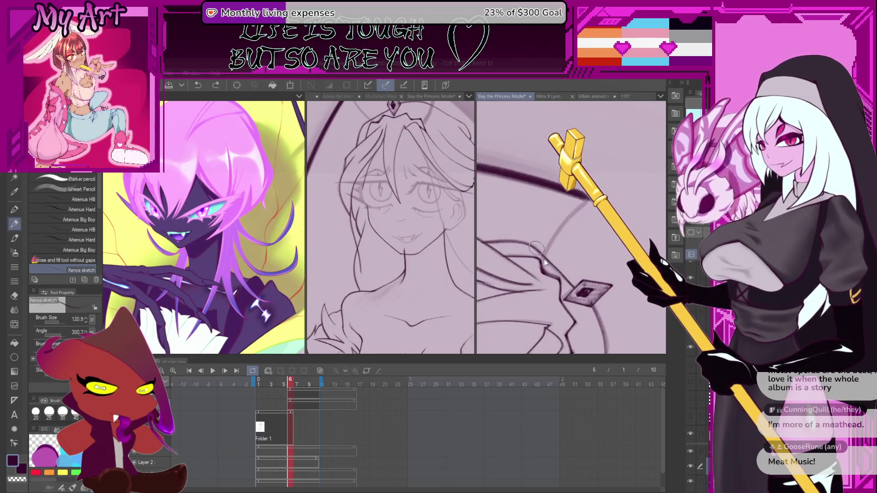
drag(541, 261, 566, 221)
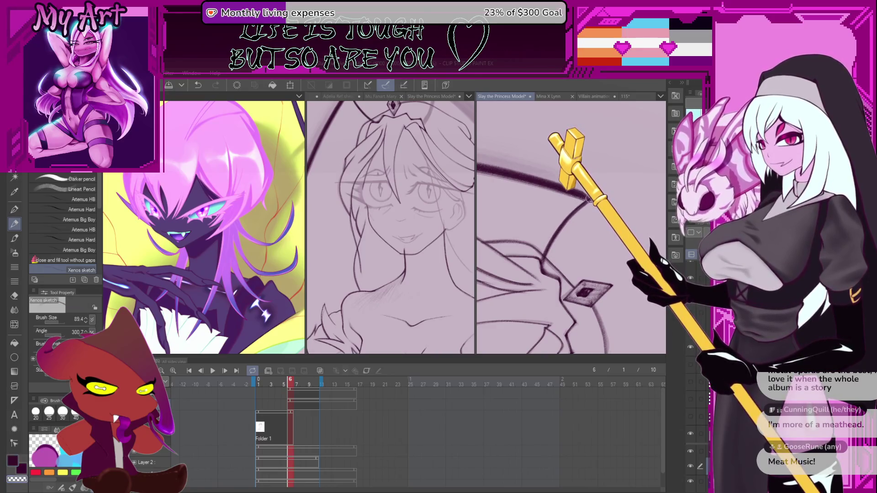
Shrink the brush and ink a dark stroke over the faint grey line above the head
mouse_move(594, 219)
mouse_down()
mouse_move(547, 269)
mouse_move(532, 303)
mouse_move(594, 220)
mouse_move(586, 245)
mouse_move(524, 312)
mouse_up()
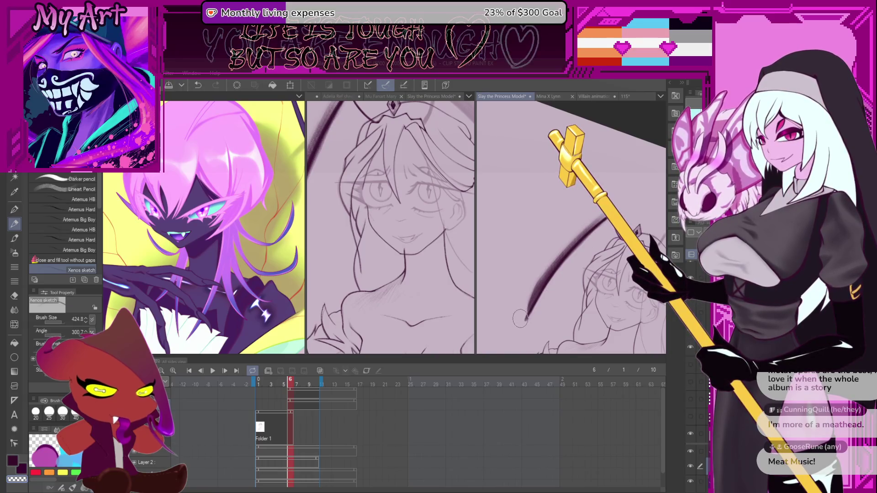
scroll(532, 290, up, 2)
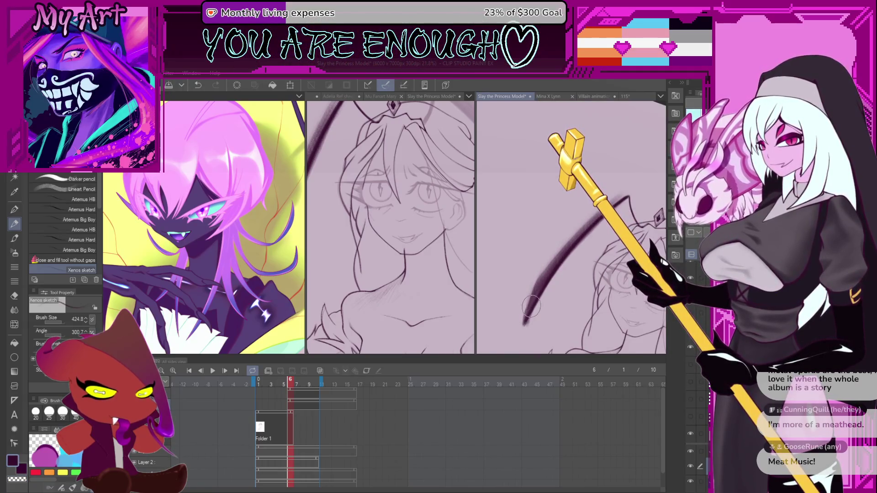
scroll(534, 299, down, 3)
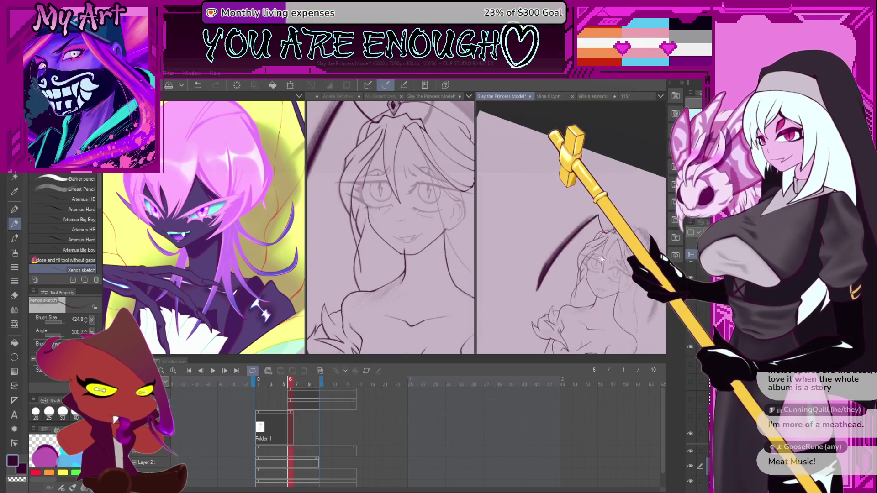
scroll(573, 221, up, 5)
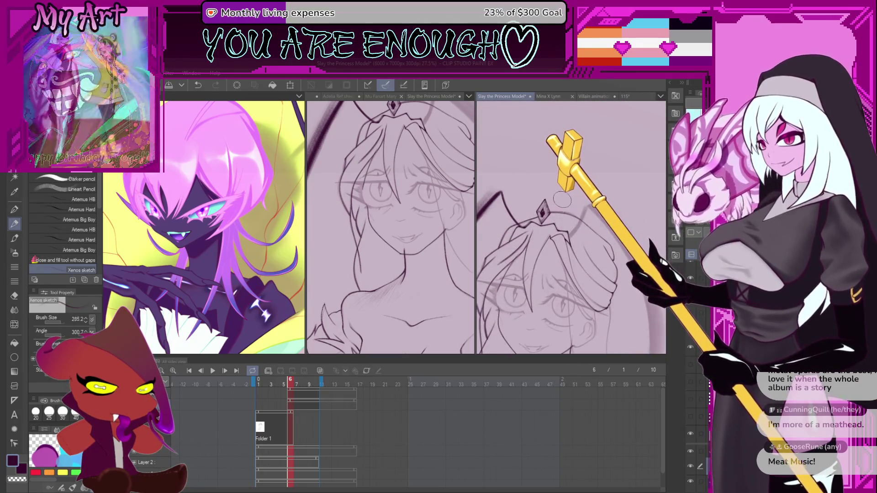
scroll(575, 237, up, 1)
key(bracketleft)
key(bracketleft)
key(bracketleft)
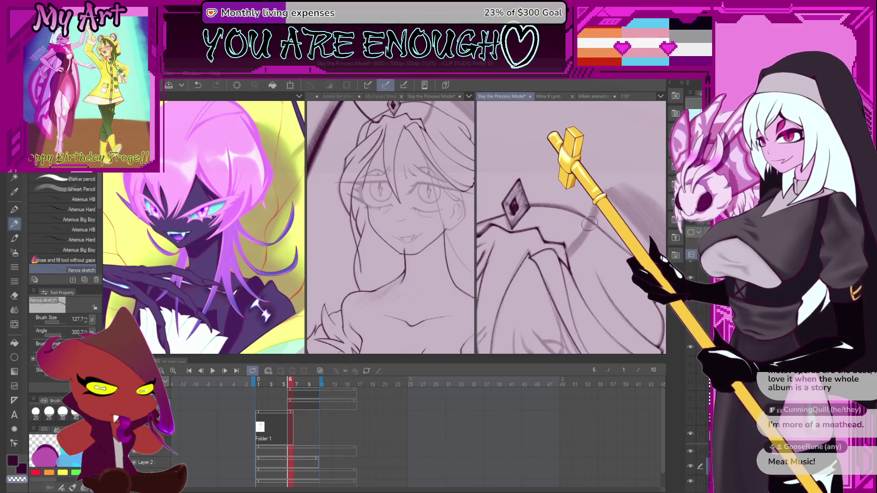
drag(570, 251, 612, 187)
scroll(560, 187, down, 2)
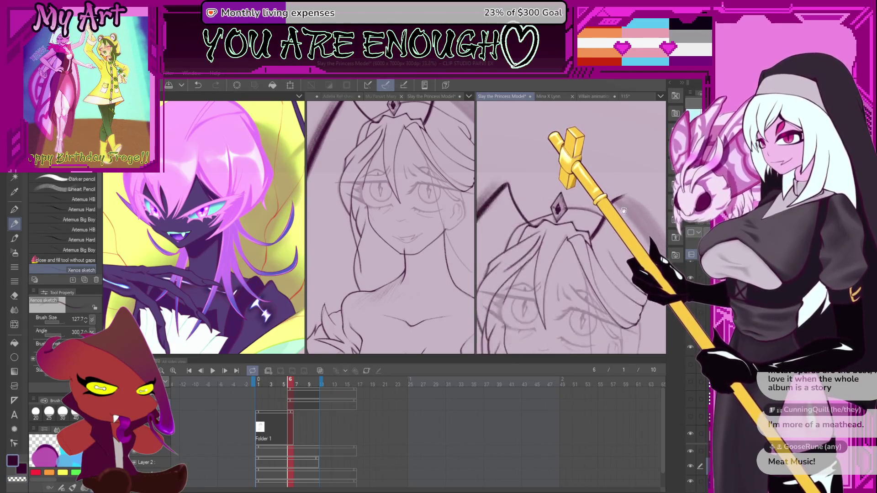
Switch between the full-figure and close-up views and undo the last stroke
click(431, 238)
scroll(425, 242, down, 4)
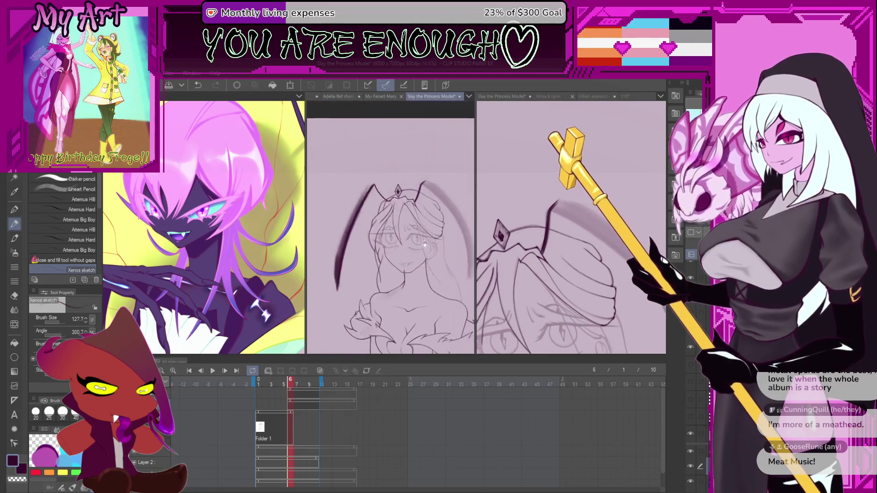
click(568, 218)
scroll(569, 219, down, 2)
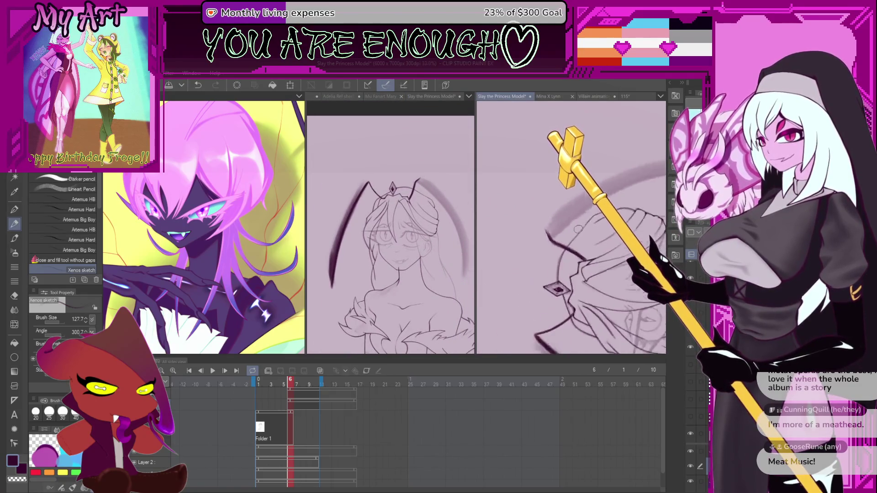
scroll(530, 279, up, 1)
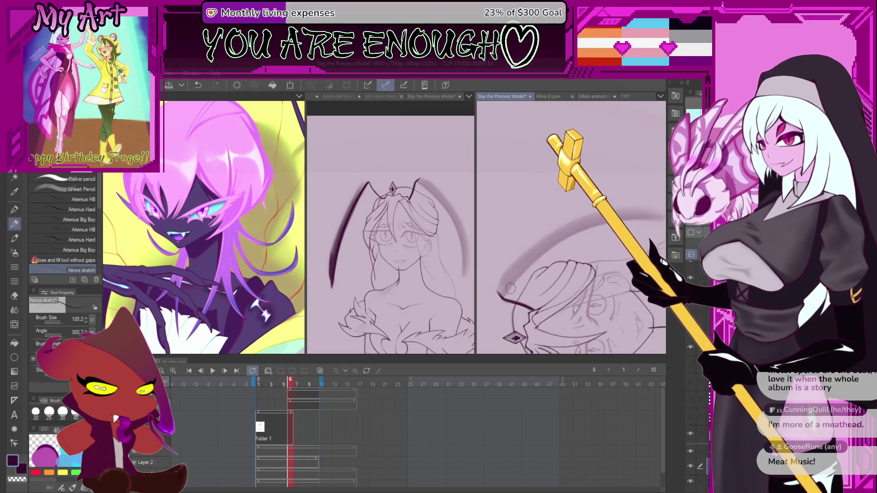
key(ctrl+z)
Retry the dark arc from the lower left several times, keeping a thicker version
mouse_move(512, 328)
mouse_down()
mouse_move(553, 259)
mouse_move(657, 207)
mouse_up()
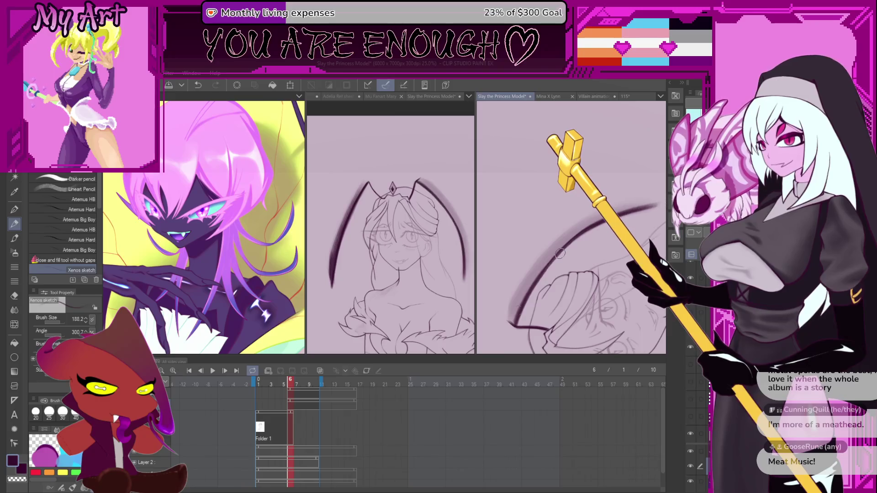
mouse_move(516, 324)
mouse_down()
mouse_move(559, 246)
mouse_move(643, 207)
mouse_up()
key(ctrl+z)
mouse_move(514, 327)
mouse_down()
mouse_move(514, 297)
mouse_move(589, 219)
mouse_up()
key(ctrl+z)
mouse_move(519, 299)
mouse_down()
mouse_move(594, 224)
mouse_move(635, 206)
mouse_up()
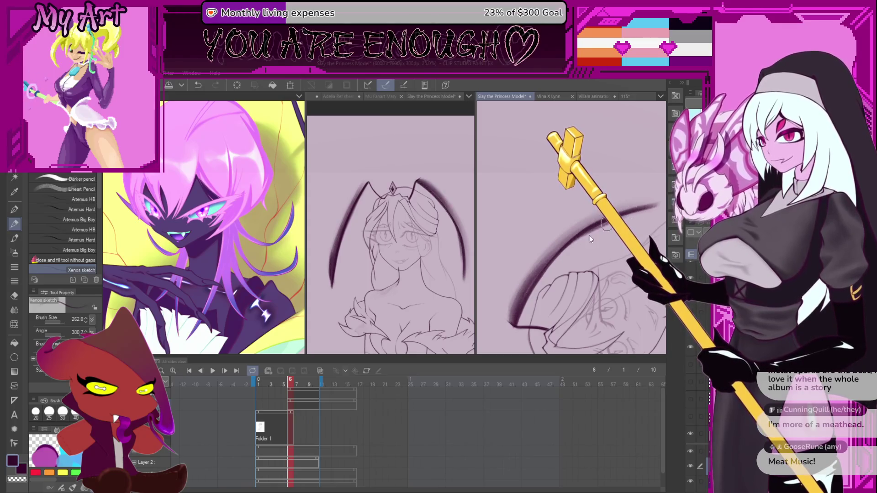
key(ctrl+z)
mouse_move(511, 315)
mouse_down()
mouse_move(548, 260)
mouse_move(635, 208)
mouse_up()
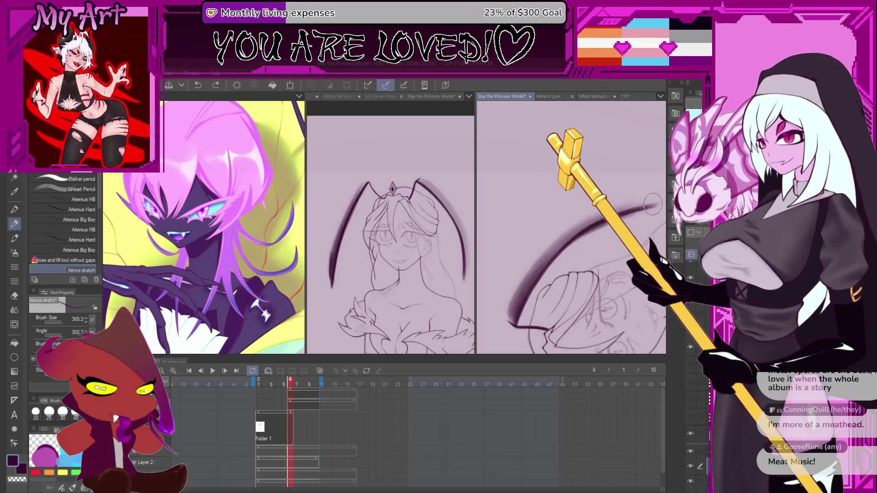
Rotate the view and retrace the dark arc over the princess's head, then zoom in
drag(538, 288, 541, 256)
drag(612, 215, 532, 262)
key(ctrl+z)
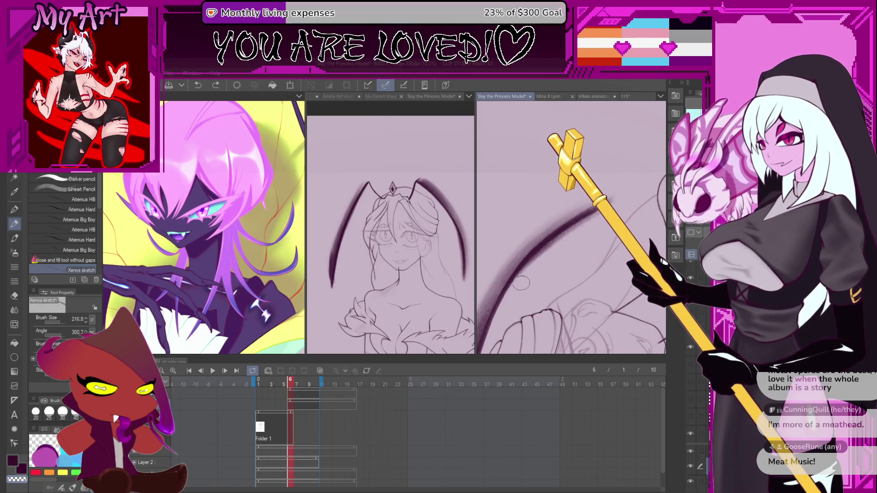
drag(576, 229, 530, 279)
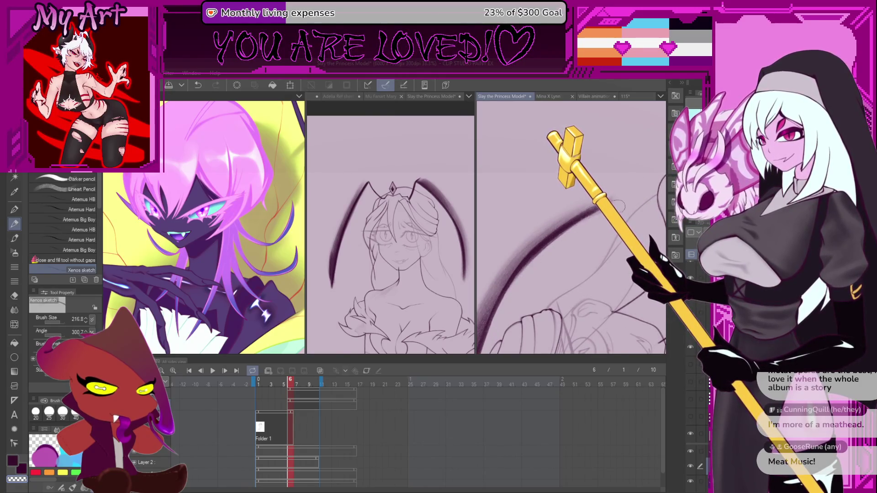
scroll(593, 219, down, 3)
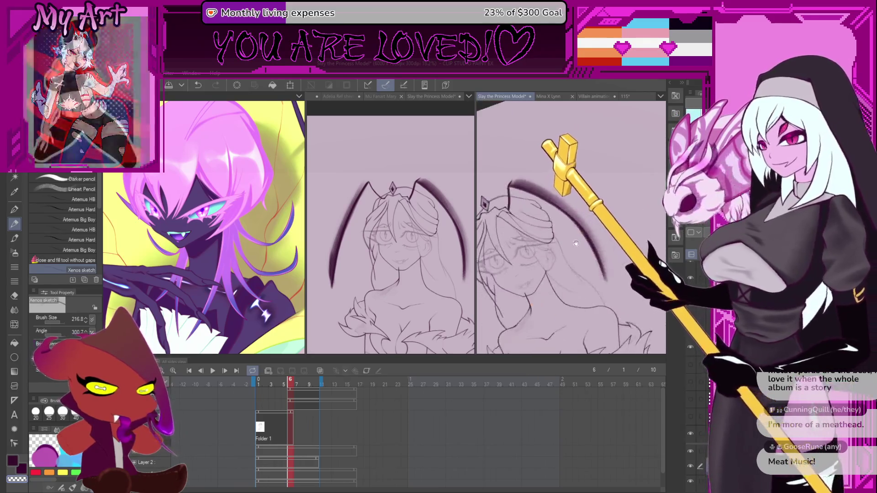
scroll(574, 237, up, 3)
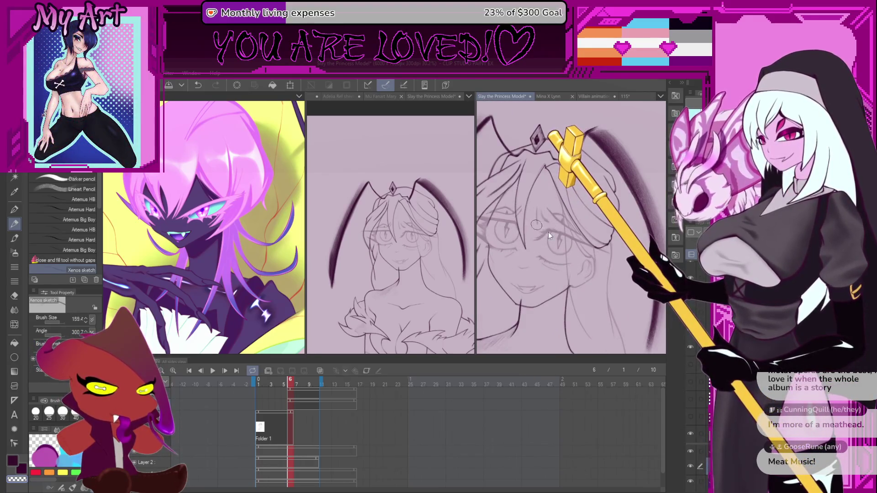
scroll(548, 232, up, 5)
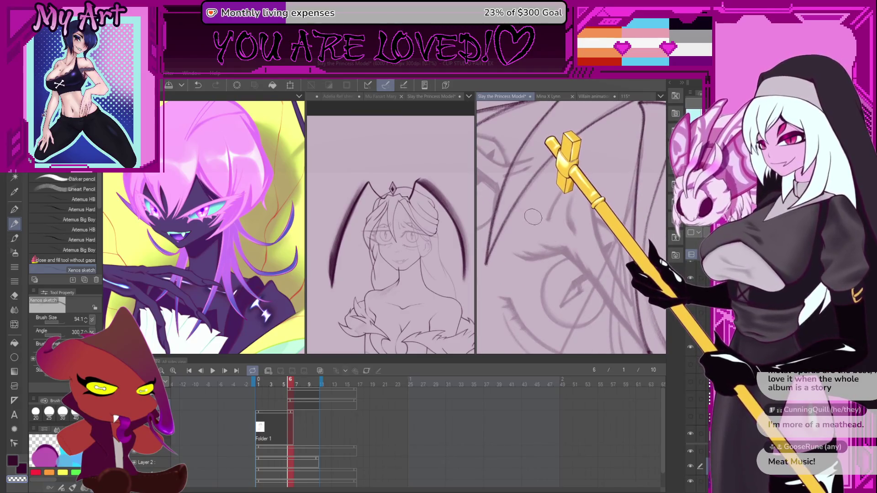
Shrink the brush and draw dark strokes over a faint line and a hair strand
key(bracketleft)
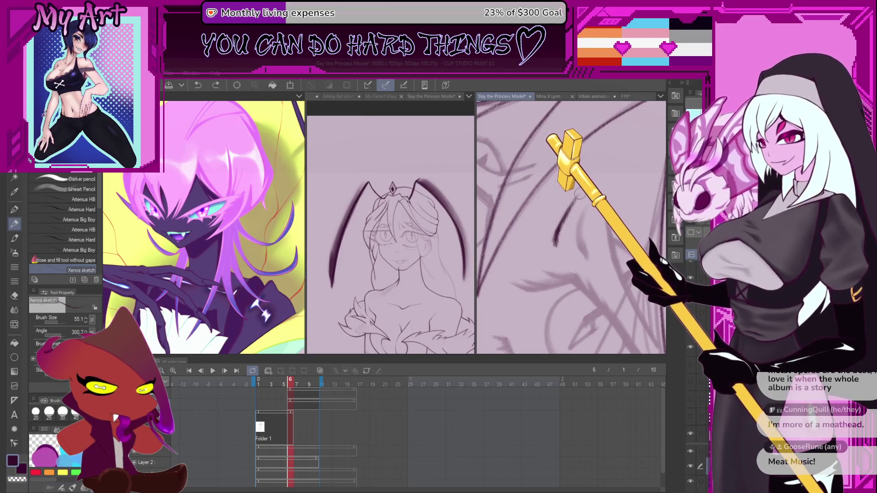
scroll(581, 235, up, 3)
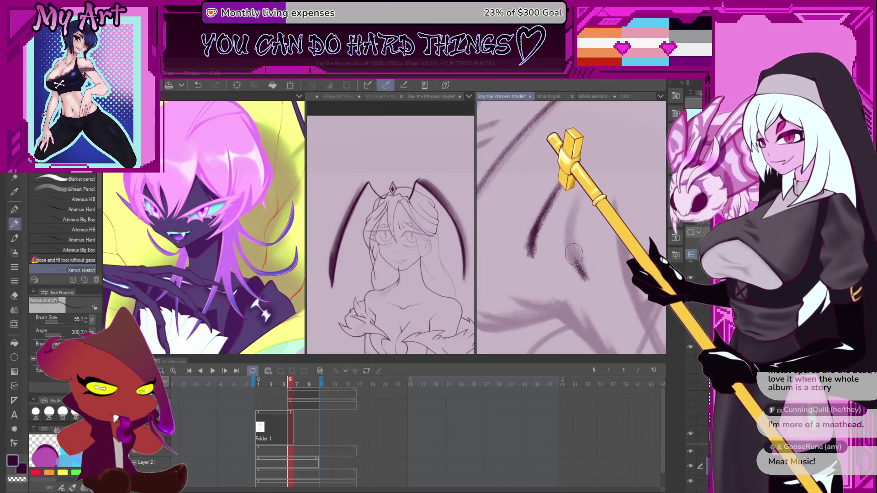
mouse_move(589, 279)
mouse_down()
mouse_move(571, 249)
mouse_move(573, 255)
mouse_move(568, 194)
mouse_up()
scroll(568, 194, down, 3)
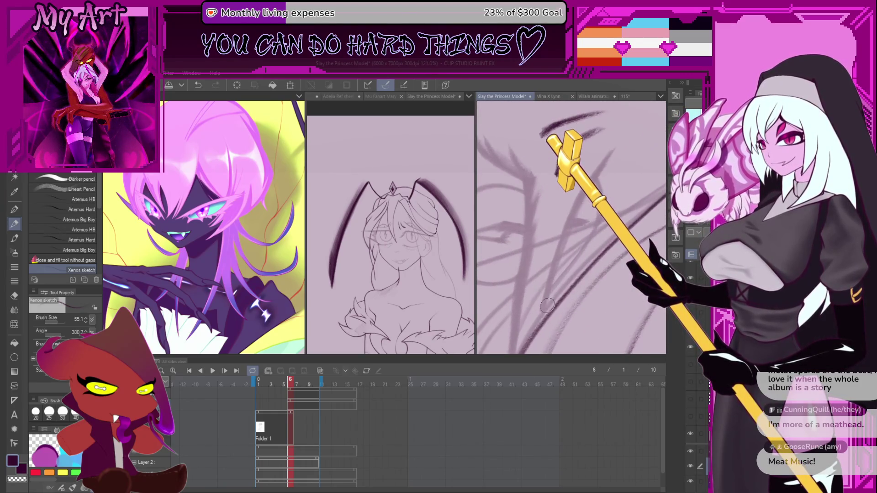
drag(548, 305, 580, 210)
Undo the unwanted hair strokes, zooming in and out to check the result
key(ctrl+z)
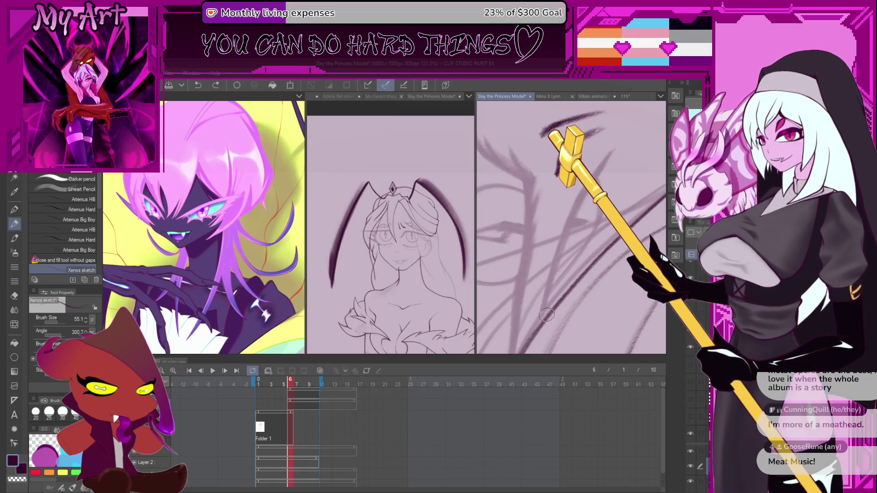
key(ctrl+z)
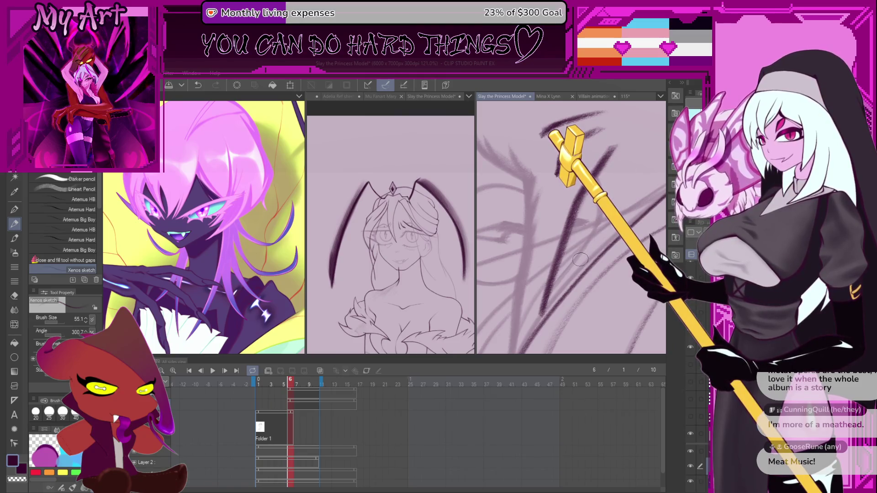
key(ctrl+z)
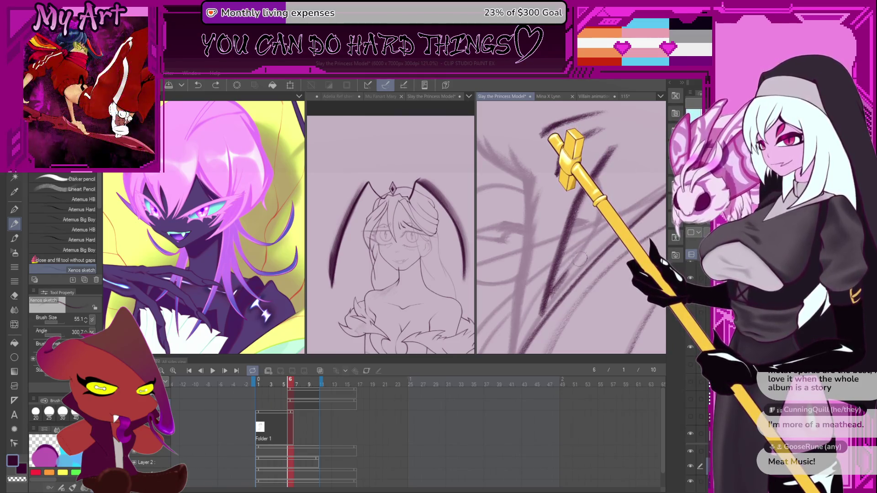
scroll(574, 231, up, 2)
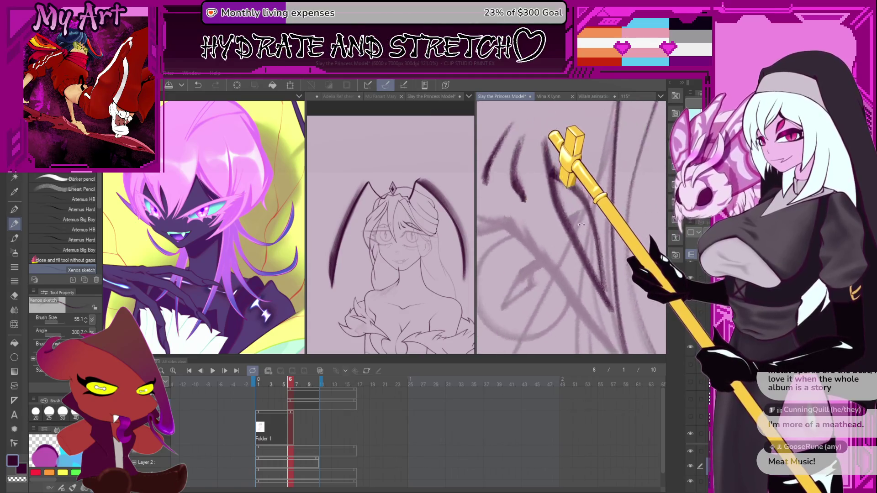
scroll(574, 232, down, 3)
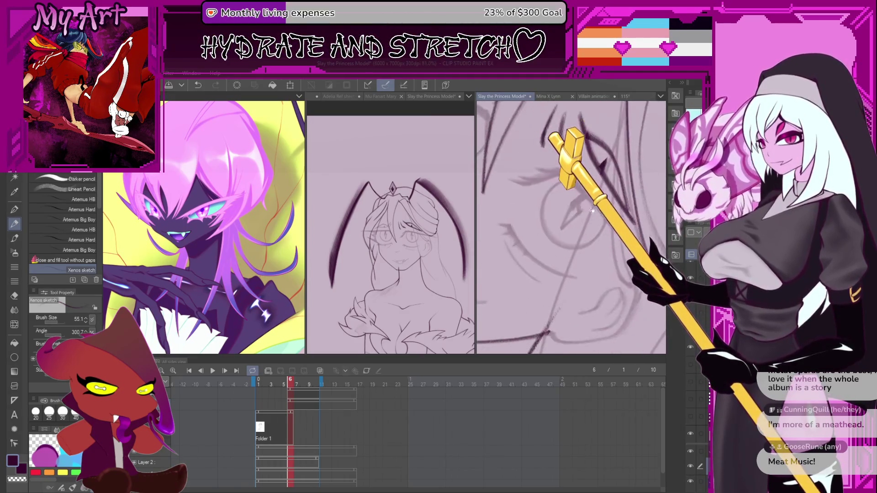
scroll(592, 240, down, 3)
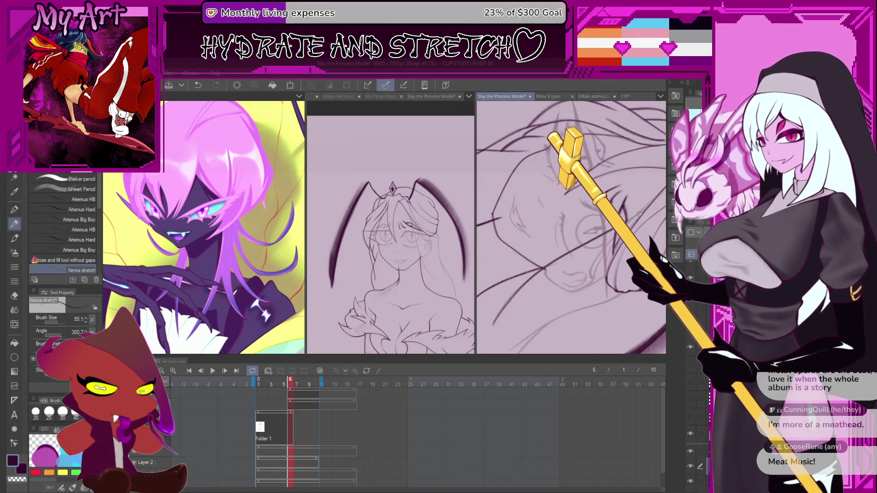
scroll(642, 214, up, 2)
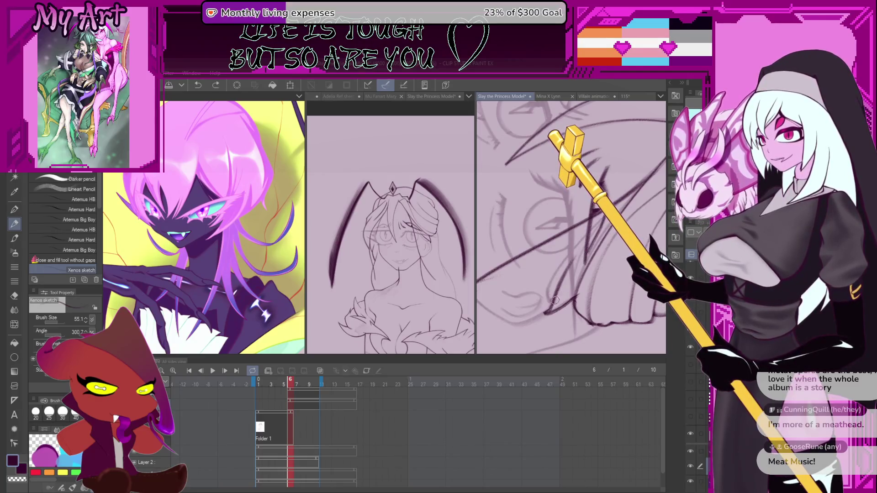
scroll(605, 233, up, 3)
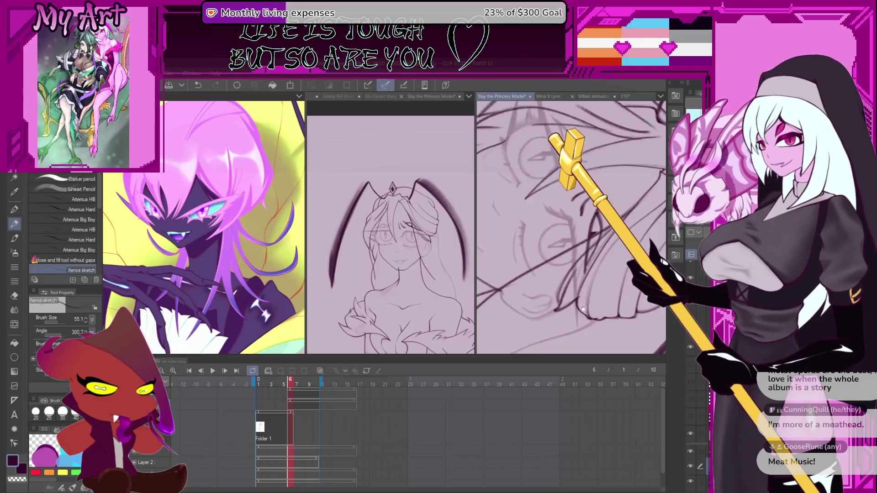
scroll(526, 284, down, 3)
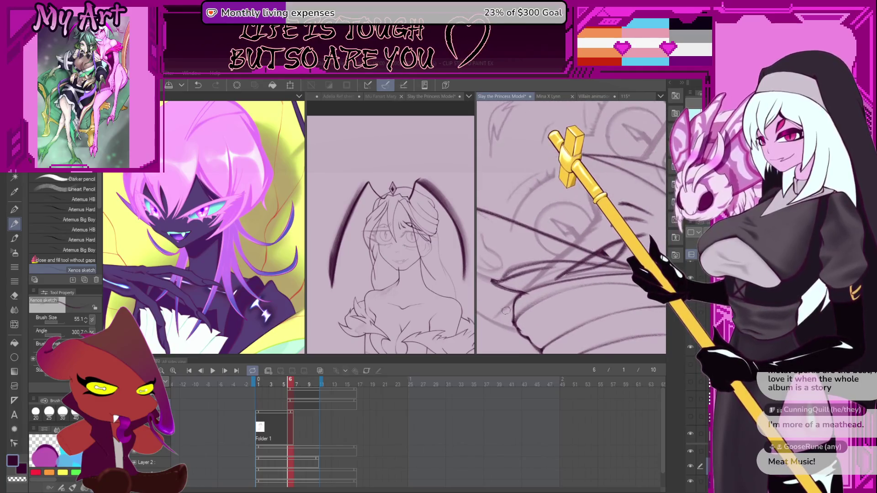
key(ctrl+z)
key(ctrl+z)
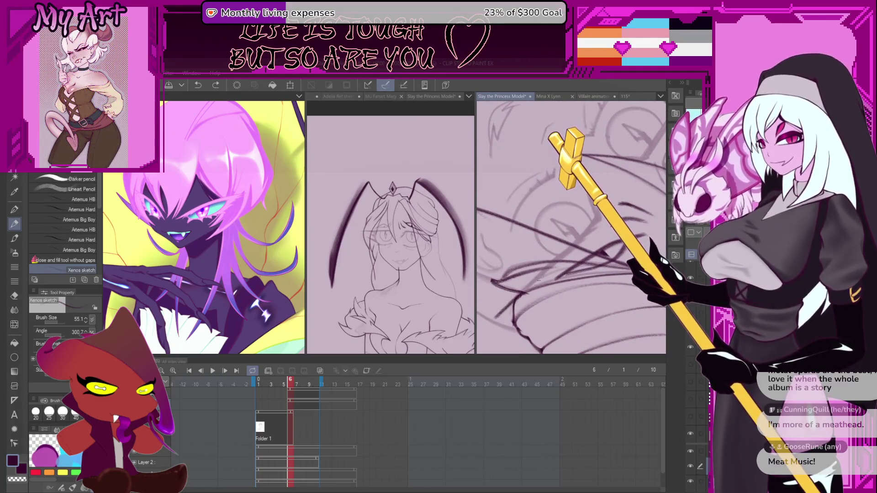
scroll(596, 220, up, 5)
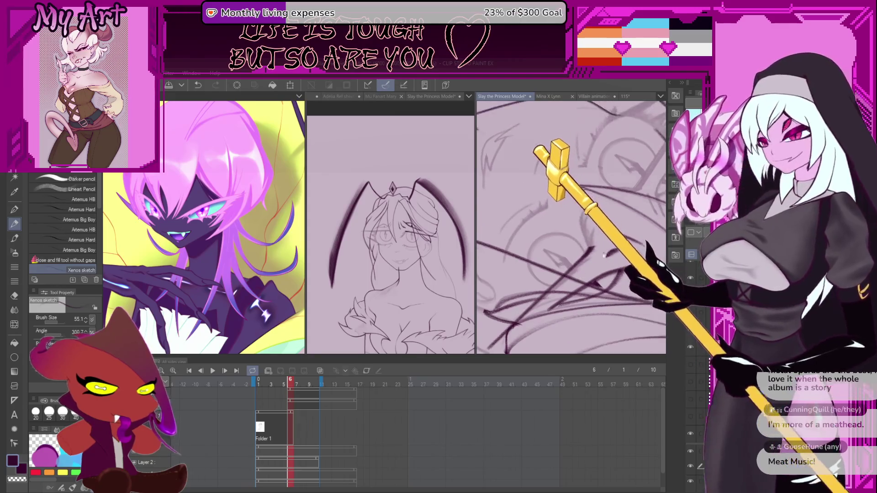
scroll(582, 263, down, 2)
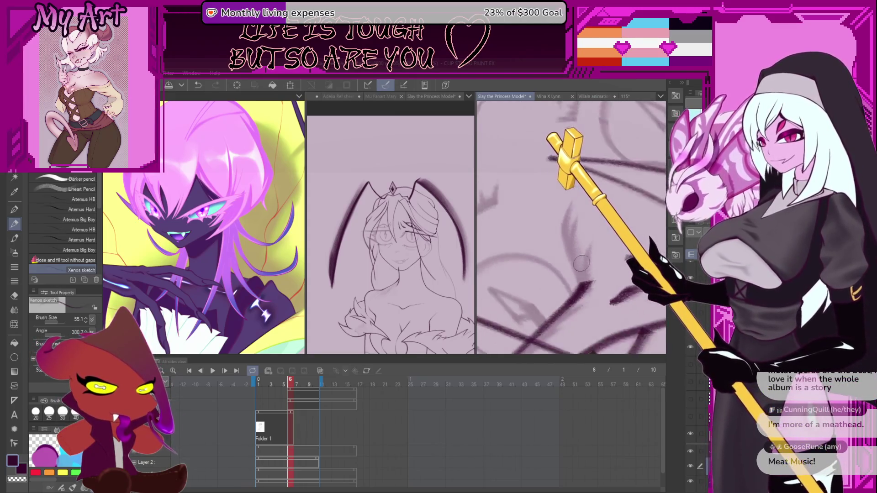
key(ctrl+z)
scroll(572, 268, up, 1)
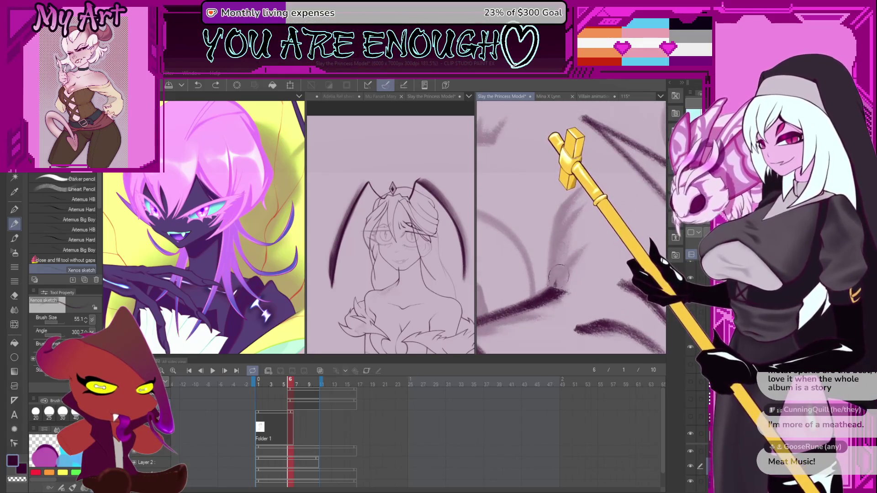
Redraw the upward dark hair stroke, undoing and retrying it several times
drag(556, 282, 574, 199)
key(ctrl+z)
drag(553, 293, 577, 178)
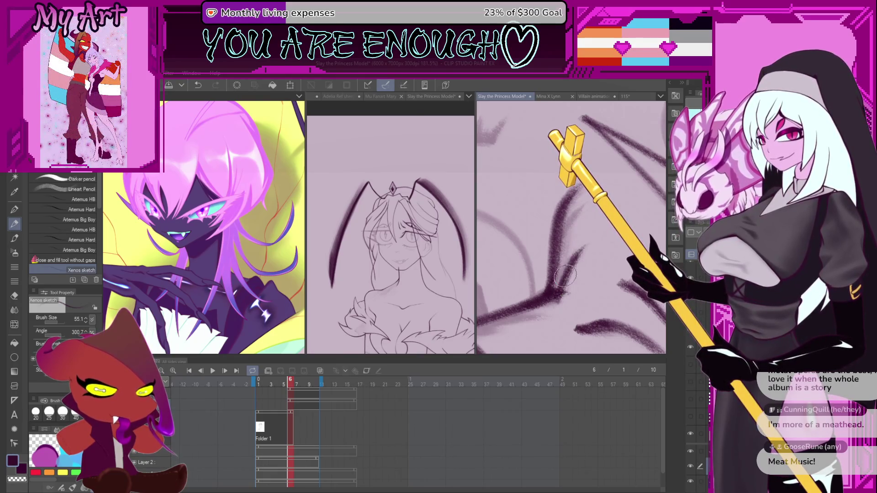
drag(559, 286, 586, 249)
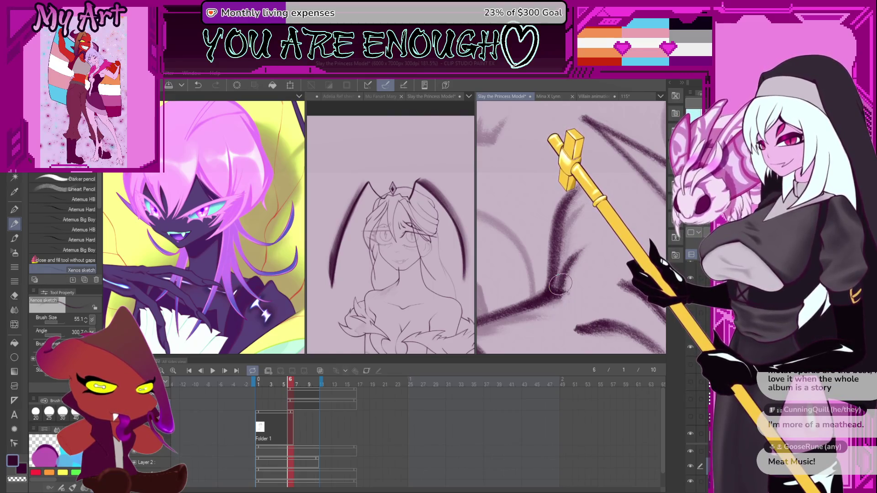
key(ctrl+z)
mouse_move(550, 295)
mouse_down()
mouse_move(587, 249)
mouse_move(571, 222)
mouse_up()
key(ctrl+z)
key(ctrl+z)
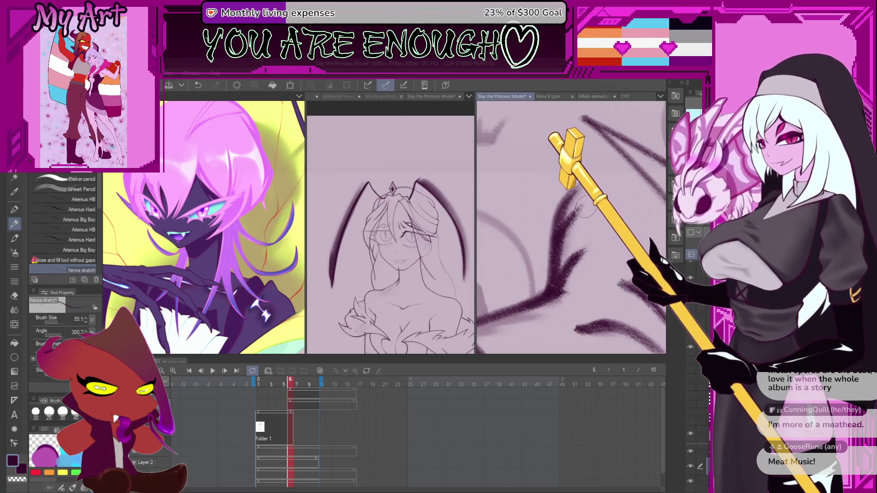
Remove the last stroke and shift the view to the area above
scroll(585, 208, down, 2)
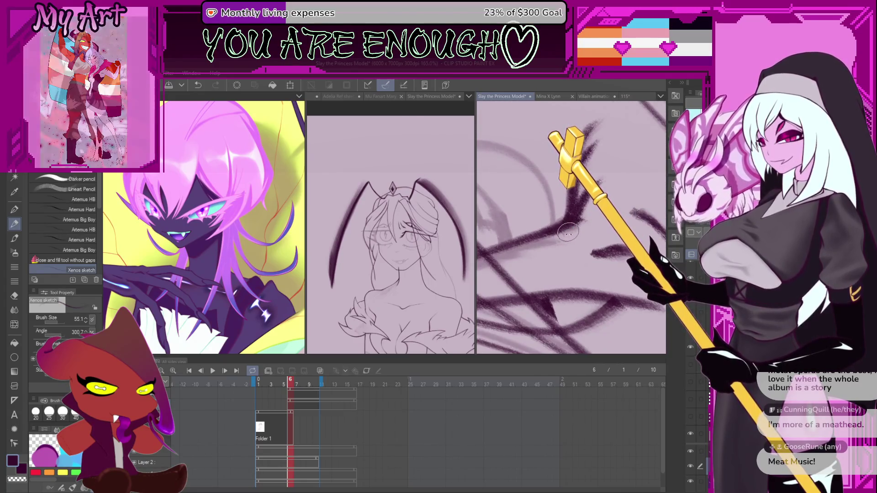
scroll(567, 233, down, 2)
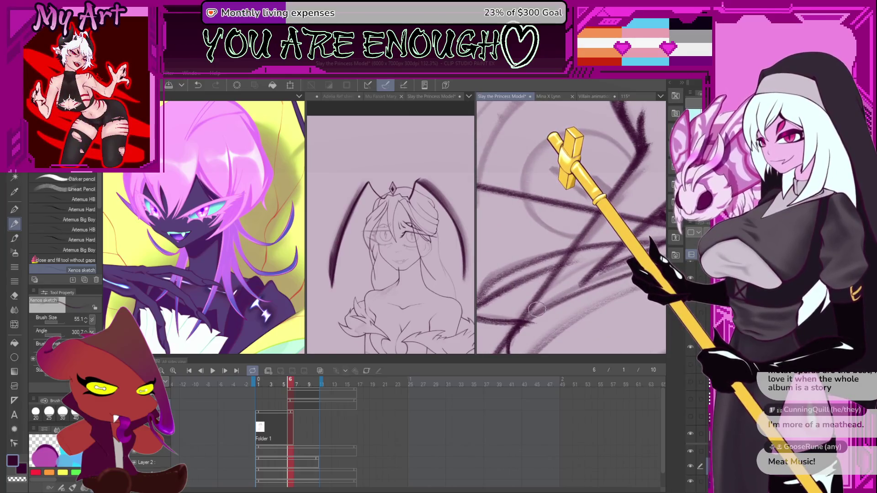
key(ctrl+z)
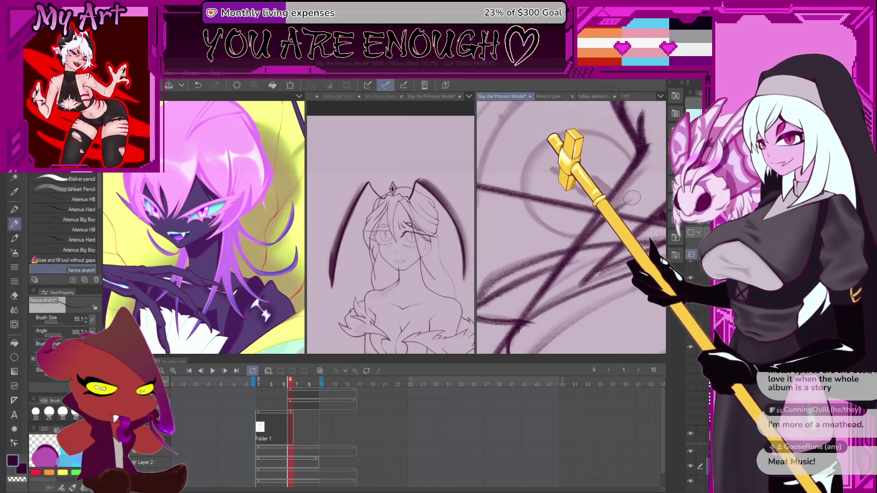
scroll(632, 197, up, 1)
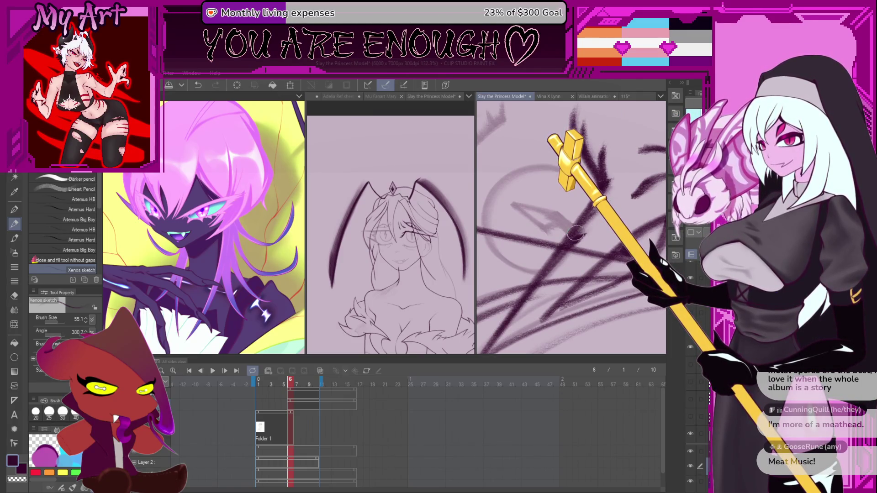
scroll(593, 214, down, 2)
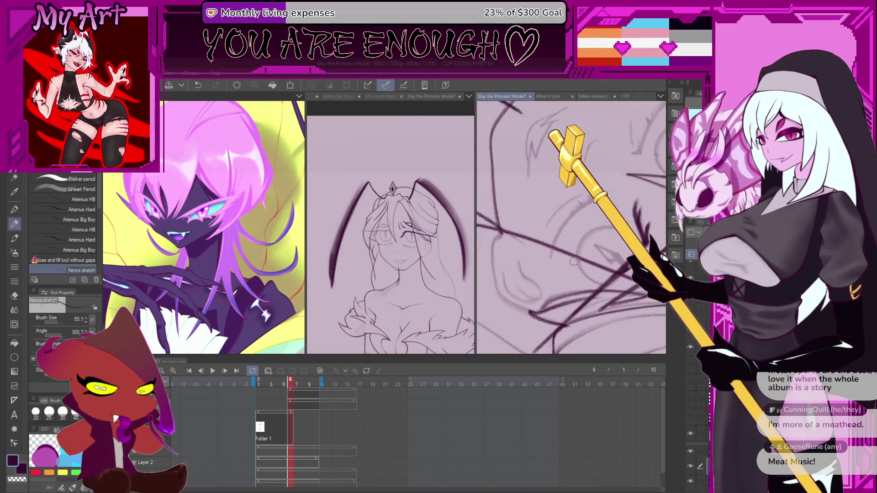
mouse_move(580, 250)
mouse_down()
mouse_move(575, 274)
mouse_move(533, 301)
mouse_up()
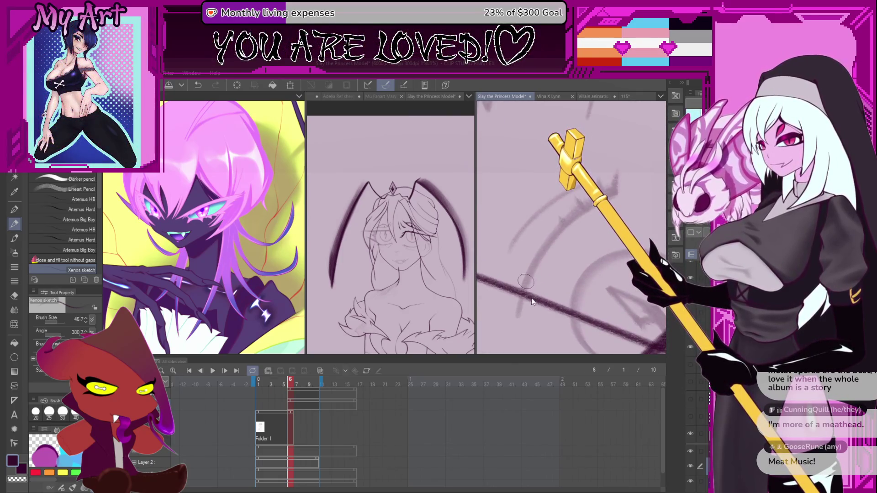
Redraw the dark diagonal fold line until it holds, extending it up-right
key(ctrl+z)
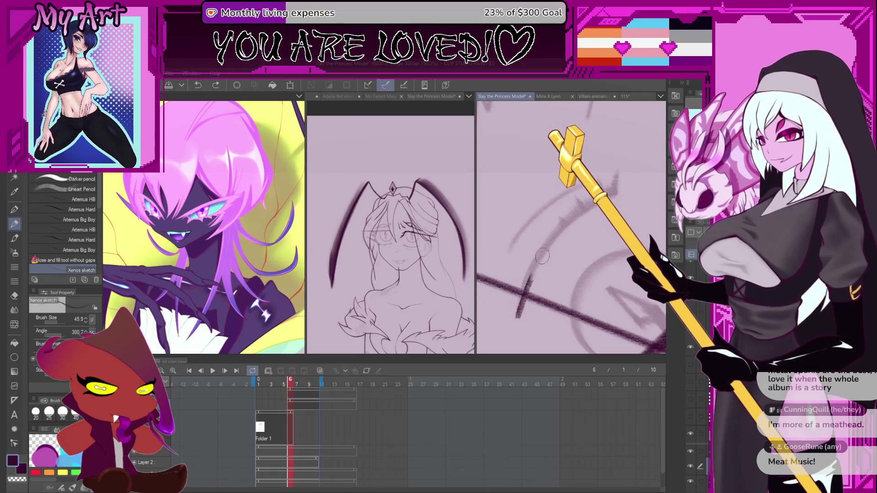
key(ctrl+z)
drag(532, 265, 587, 208)
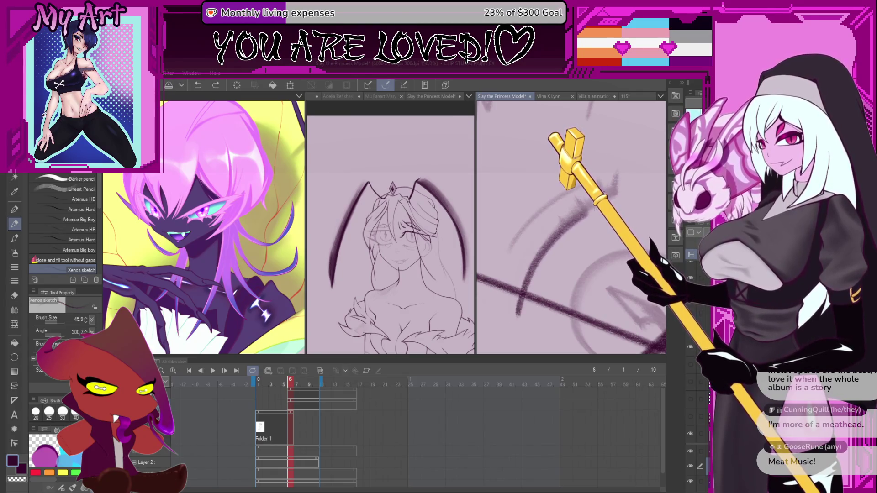
key(ctrl+z)
drag(521, 316, 594, 183)
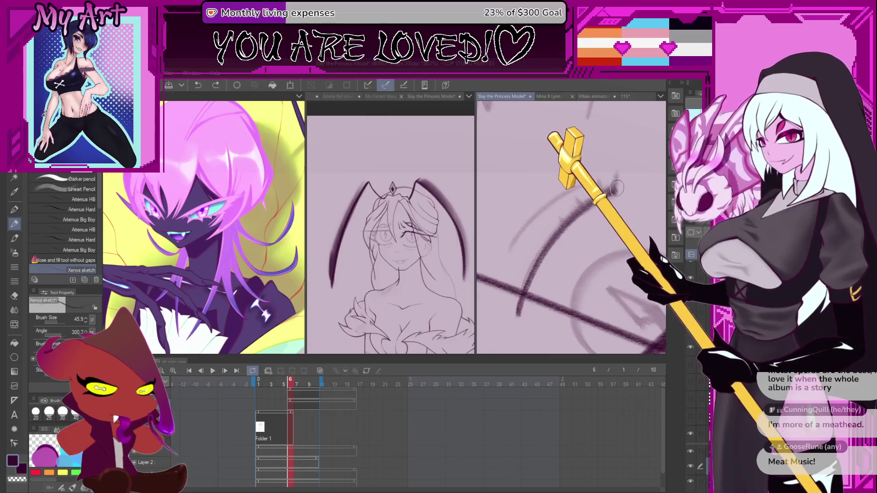
key(ctrl+z)
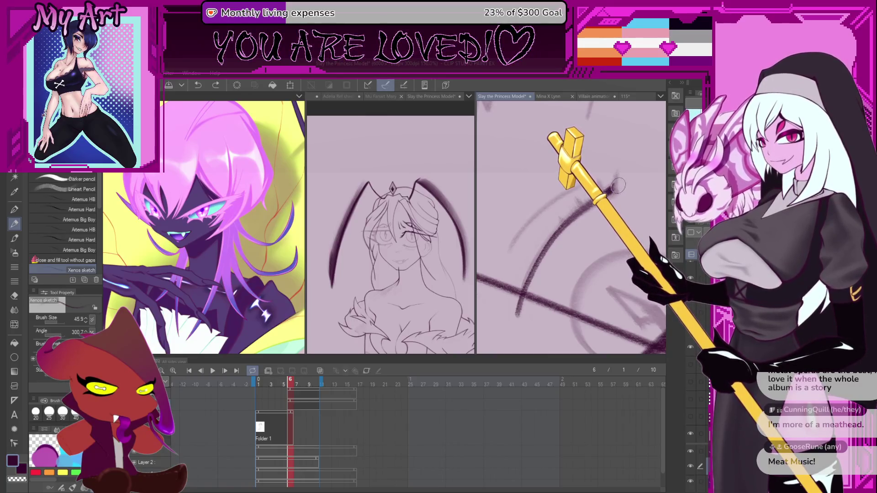
drag(504, 337, 603, 207)
mouse_move(591, 227)
mouse_down()
mouse_move(572, 250)
mouse_move(585, 227)
mouse_up()
key(ctrl+z)
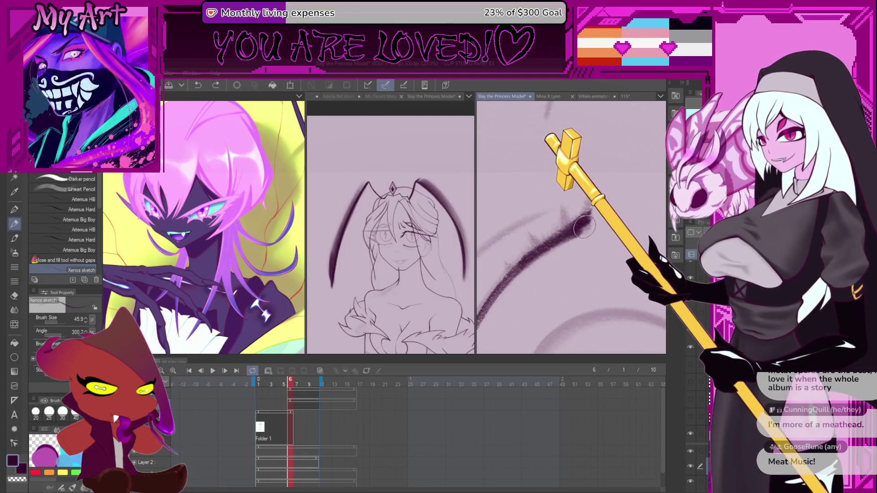
drag(601, 187, 588, 231)
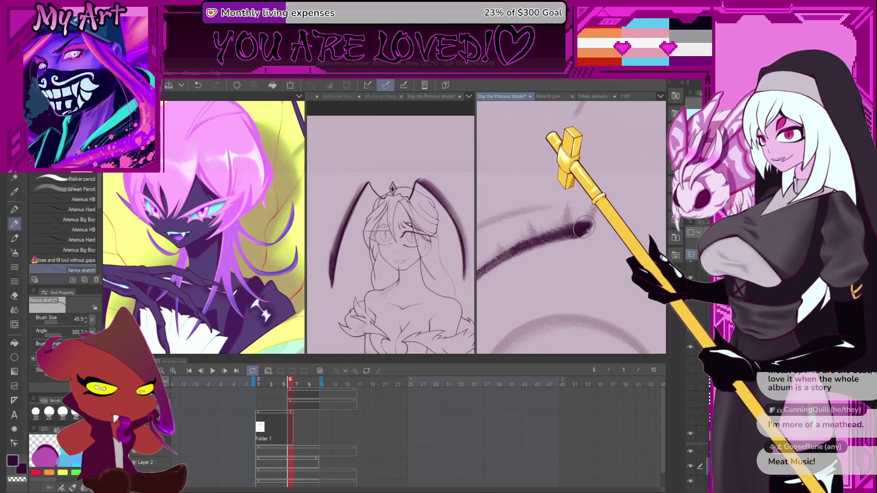
mouse_move(583, 227)
mouse_down()
mouse_move(593, 211)
mouse_move(569, 230)
mouse_move(533, 222)
mouse_move(530, 242)
mouse_move(502, 248)
mouse_up()
Try a long hatched arc and light zigzag strokes along the fold, undoing the rejects
scroll(521, 244, down, 5)
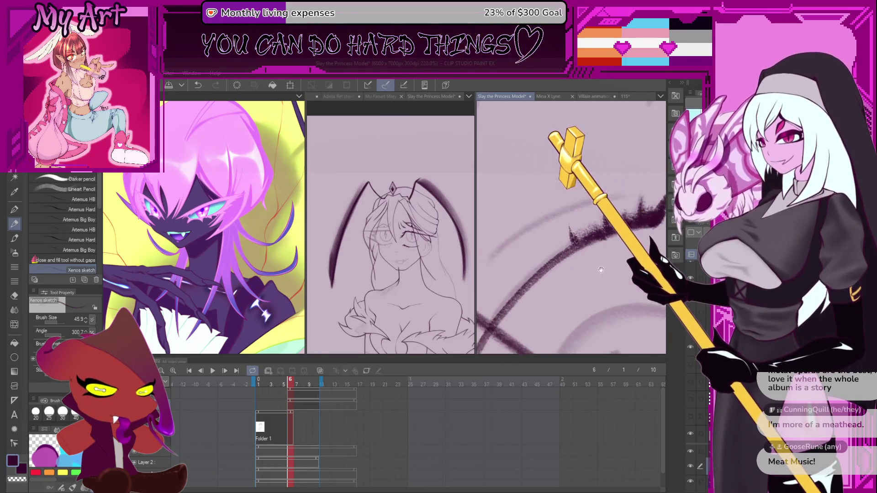
scroll(540, 242, up, 3)
mouse_move(530, 274)
mouse_down()
mouse_move(589, 222)
mouse_move(571, 243)
mouse_move(639, 196)
mouse_up()
key(ctrl+z)
scroll(595, 240, down, 6)
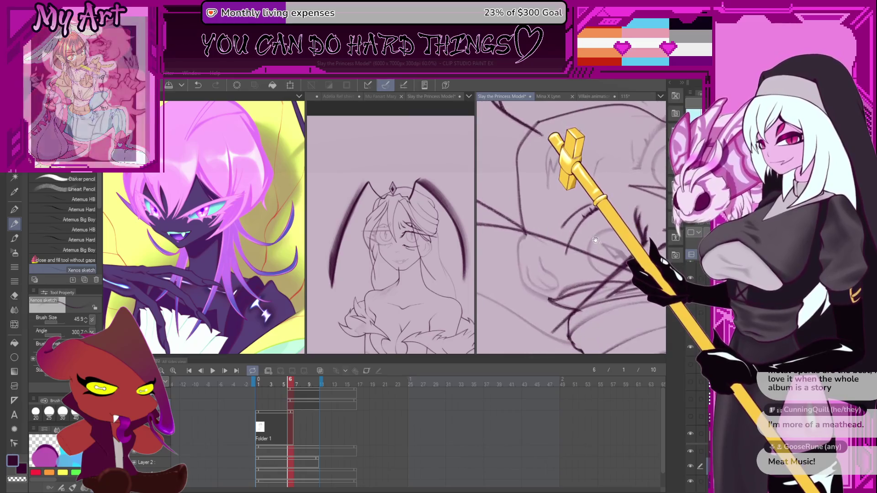
scroll(596, 240, up, 5)
mouse_move(544, 292)
mouse_down()
mouse_move(566, 224)
mouse_move(544, 286)
mouse_move(567, 226)
mouse_move(528, 285)
mouse_move(558, 243)
mouse_up()
key(ctrl+z)
key(ctrl+z)
mouse_move(514, 299)
mouse_down()
mouse_move(573, 222)
mouse_move(553, 264)
mouse_move(593, 231)
mouse_up()
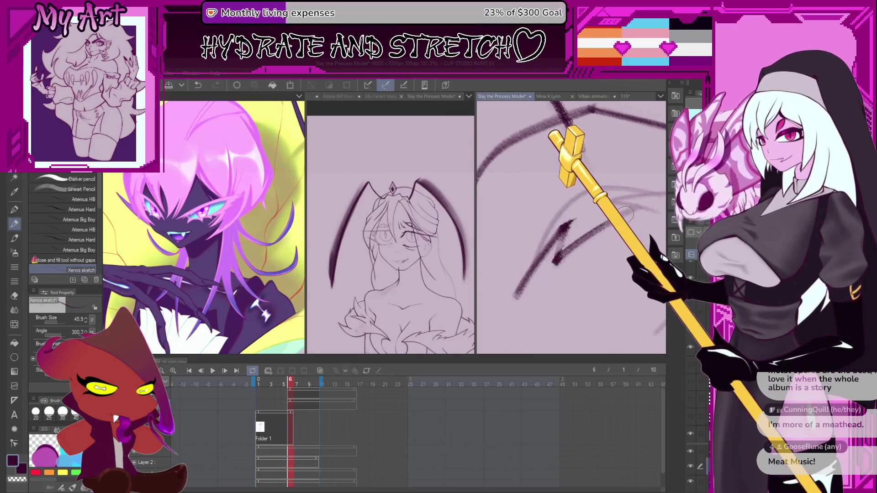
key(ctrl+z)
Shrink the brush and try diagonal strokes up the fold and lower area, undoing each
mouse_move(520, 152)
mouse_down()
mouse_move(557, 252)
mouse_move(571, 221)
mouse_move(554, 299)
mouse_move(565, 227)
mouse_up()
key(ctrl+z)
key(bracketleft)
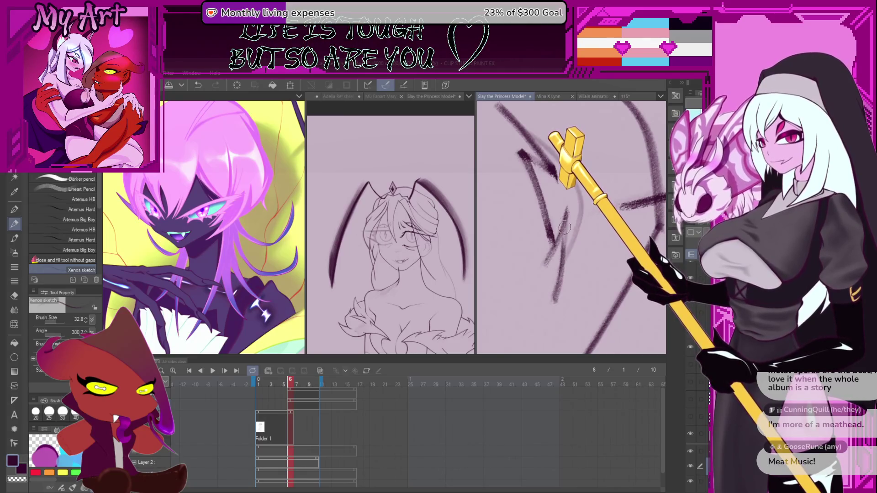
key(ctrl+z)
key(ctrl+z)
drag(534, 284, 570, 221)
key(ctrl+z)
drag(526, 291, 562, 236)
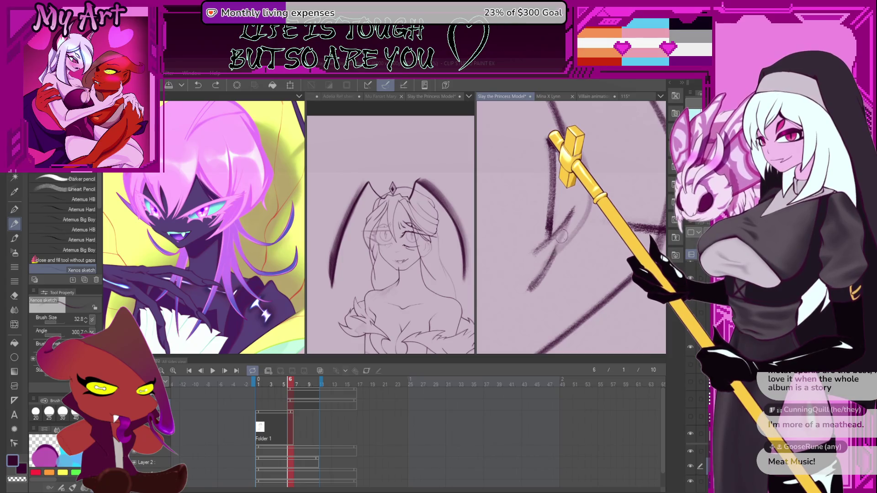
key(ctrl+z)
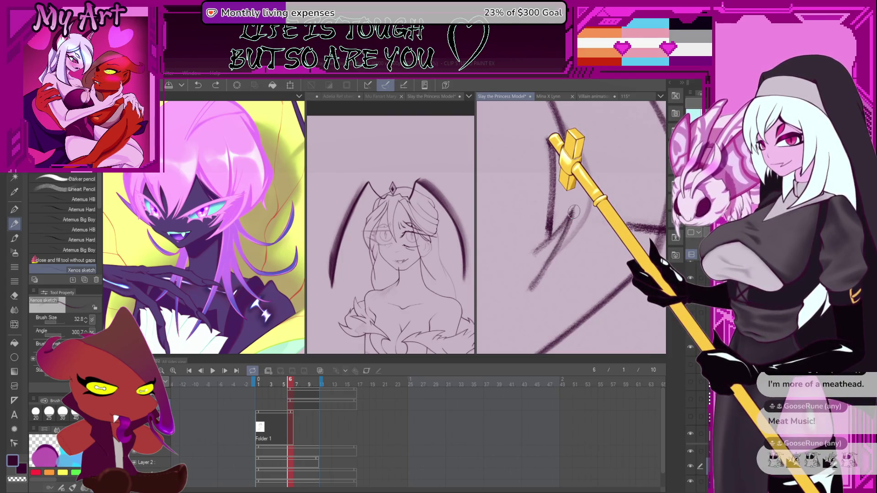
drag(542, 351, 571, 288)
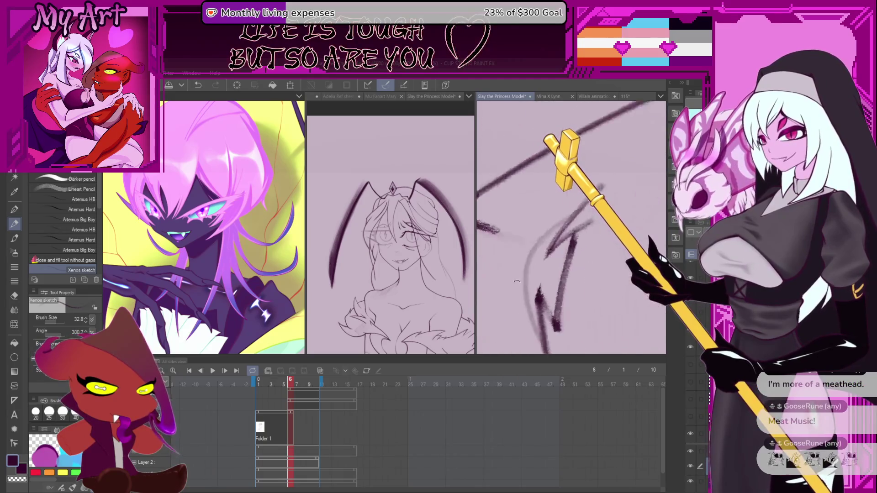
key(ctrl+z)
Set the brush to 57.0, draw the heavy diagonal stroke, and begin a lasso selection around it
drag(521, 338, 523, 276)
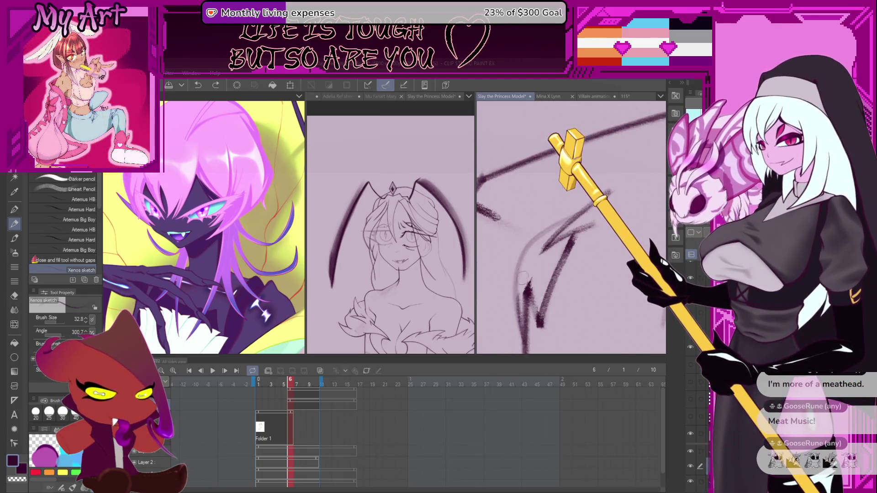
key(ctrl+z)
mouse_move(523, 343)
mouse_down()
mouse_move(526, 249)
mouse_move(578, 211)
mouse_move(610, 268)
mouse_up()
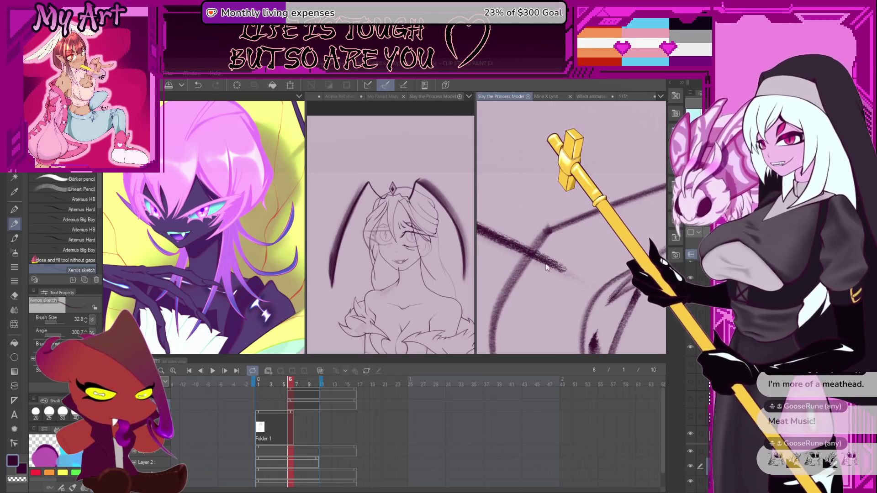
key(ctrl+z)
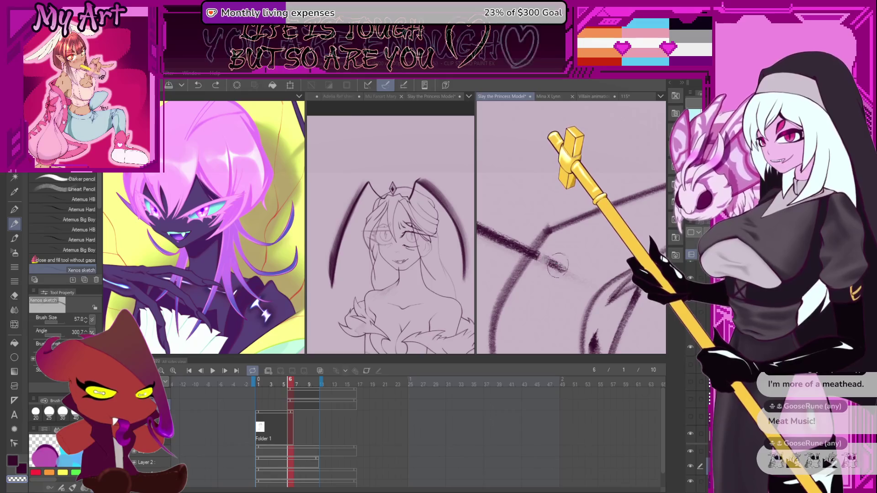
drag(557, 266, 509, 237)
drag(569, 274, 543, 259)
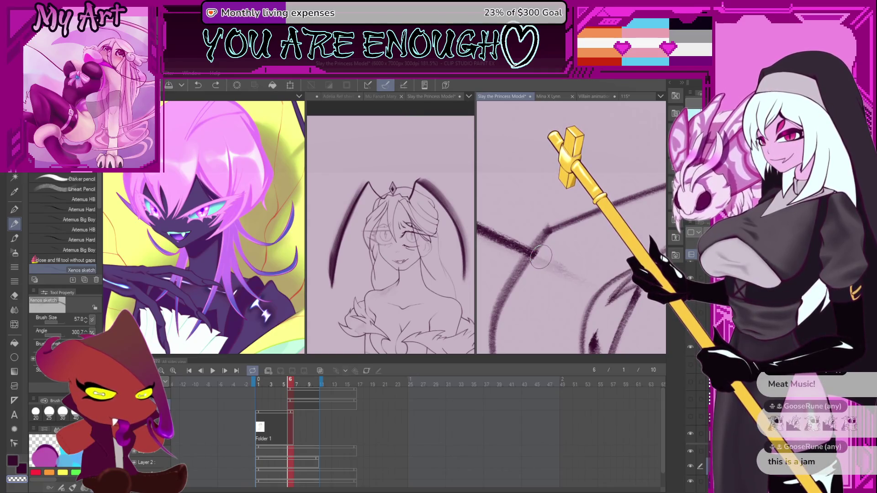
mouse_move(539, 254)
mouse_down()
mouse_move(589, 267)
mouse_move(558, 261)
mouse_up()
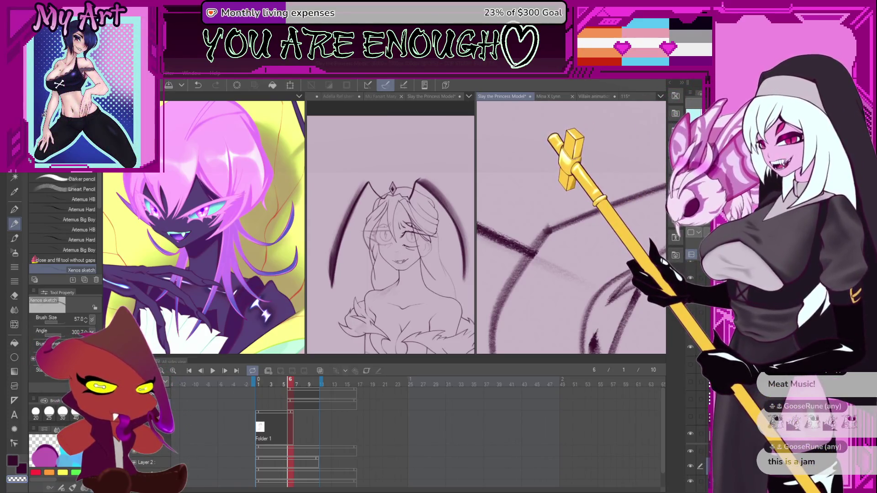
key(m)
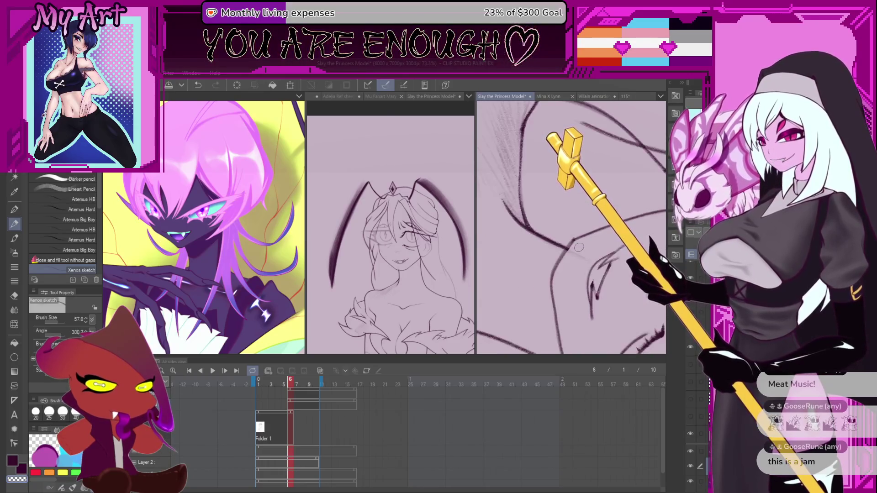
mouse_move(563, 247)
mouse_down()
mouse_move(558, 277)
mouse_move(601, 280)
mouse_move(620, 256)
mouse_move(614, 242)
mouse_up()
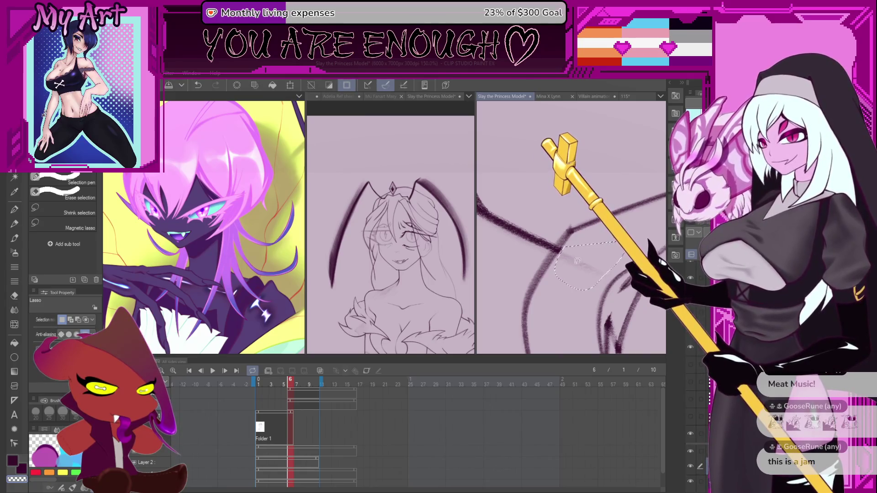
Drop the stray selection near the stroke junction, return to the pencil and clear the selection
drag(561, 247, 564, 250)
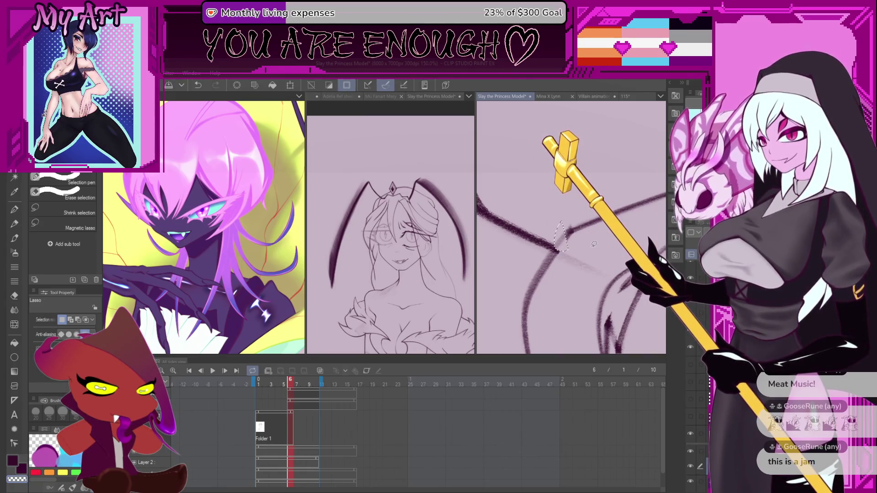
key(ctrl+z)
scroll(521, 225, down, 5)
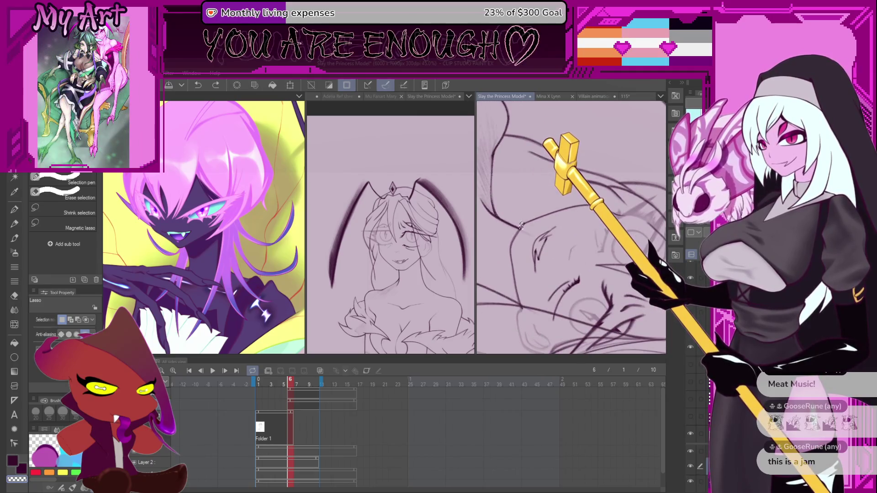
key(p)
scroll(585, 241, right, 3)
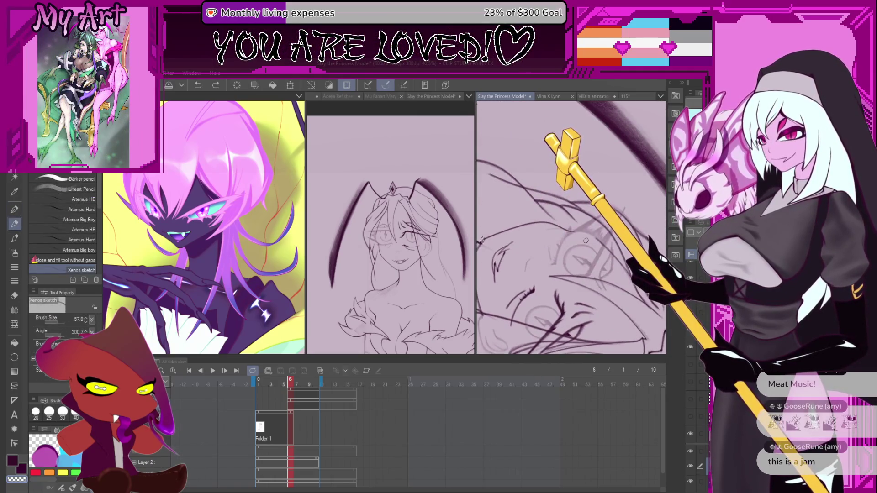
scroll(585, 240, up, 3)
scroll(584, 305, up, 2)
key(ctrl+z)
key(ctrl+d)
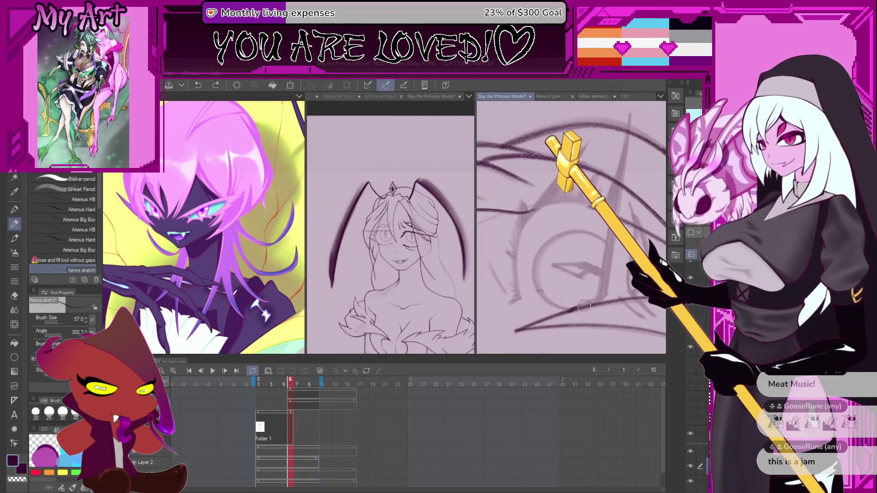
Try several long dark up-right diagonal strokes across the eye, undoing each attempt
drag(604, 296, 505, 314)
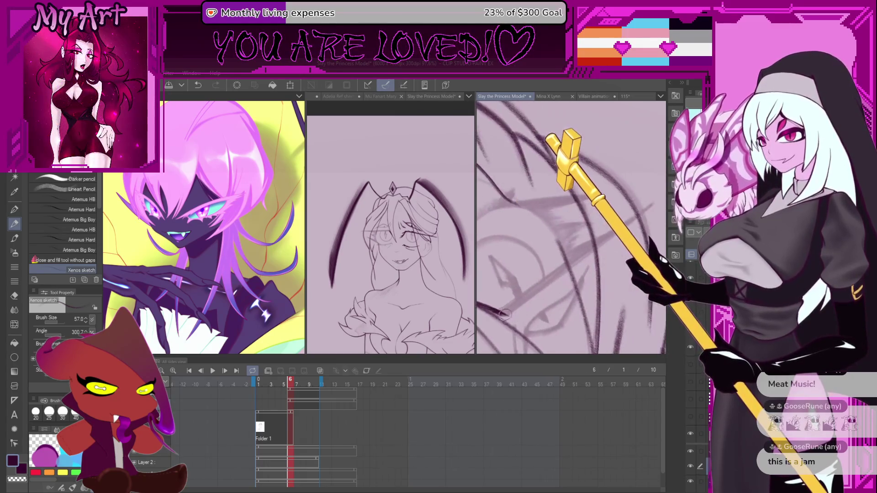
drag(542, 287, 639, 217)
key(ctrl+z)
drag(500, 317, 582, 264)
key(ctrl+z)
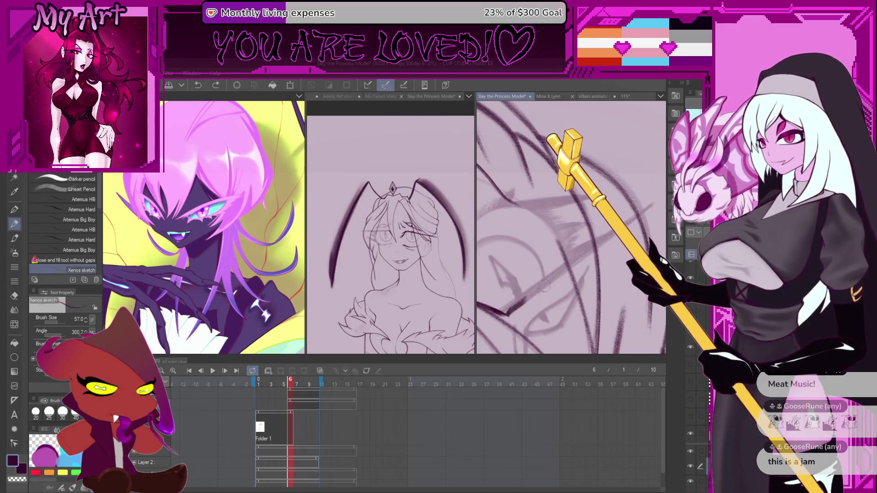
drag(501, 315, 550, 277)
key(ctrl+z)
drag(500, 316, 604, 236)
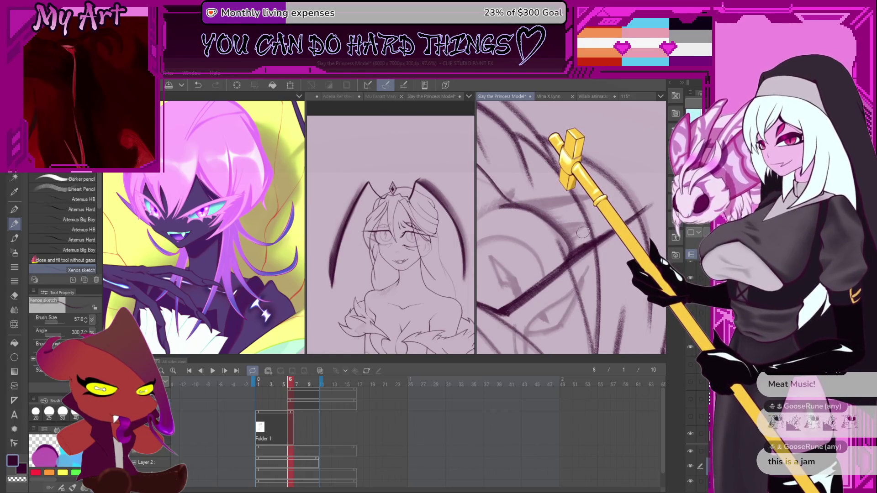
key(ctrl+z)
key(ctrl+z)
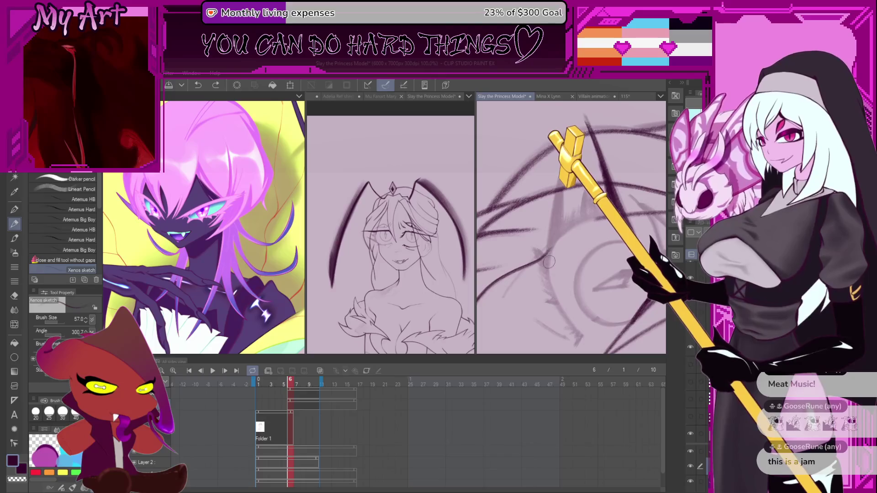
Add a short fold stroke and a lighter diagonal, then undo both
drag(576, 218, 615, 204)
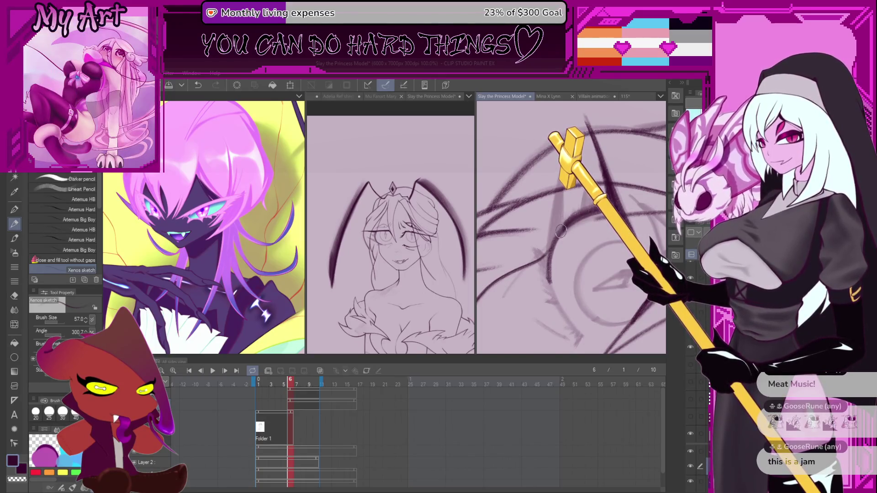
scroll(572, 211, up, 3)
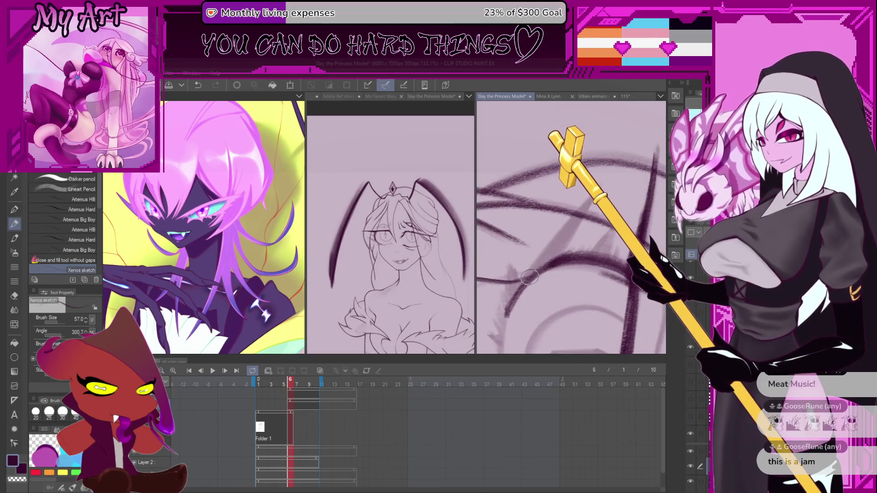
key(ctrl+z)
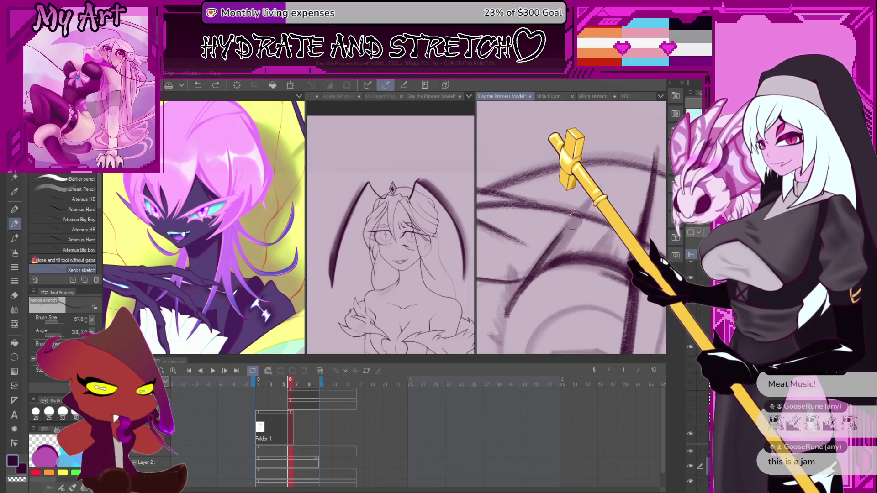
key(ctrl+z)
drag(521, 284, 580, 202)
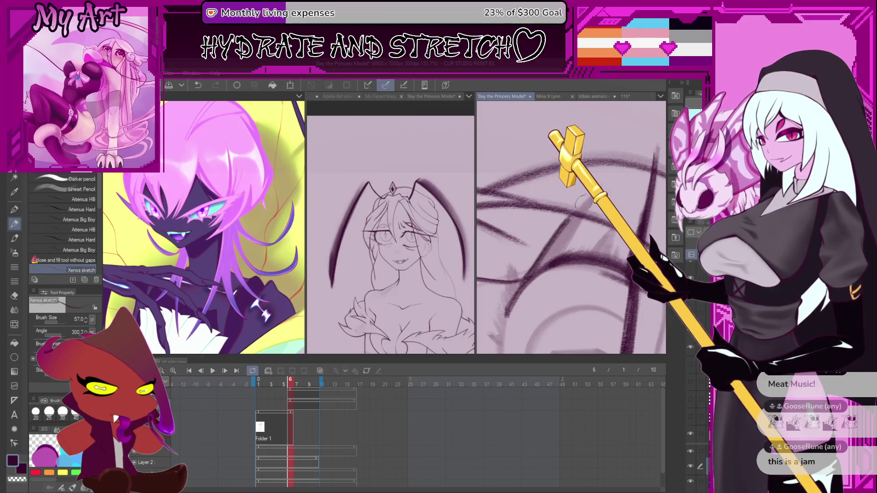
key(ctrl+z)
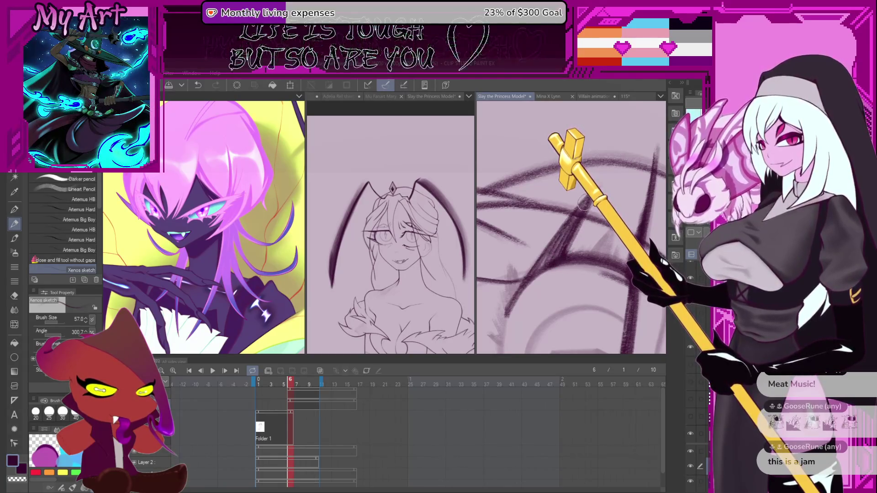
Draw a dark rising diagonal and a short eye stroke, retrying the upward stroke
drag(538, 273, 576, 219)
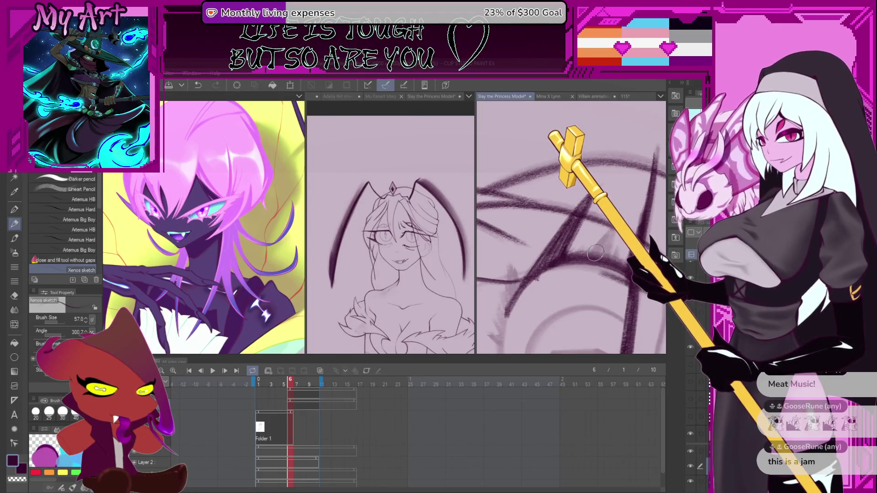
drag(612, 229, 607, 261)
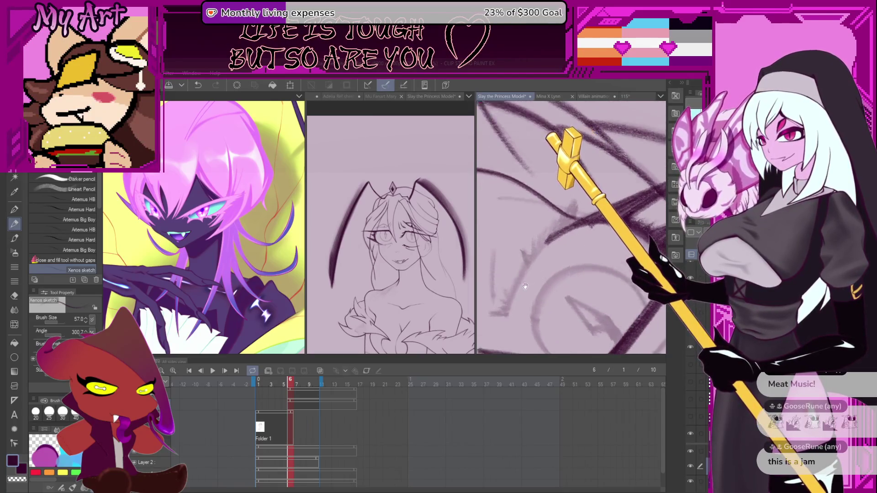
drag(526, 309, 569, 236)
key(ctrl+z)
drag(531, 300, 568, 234)
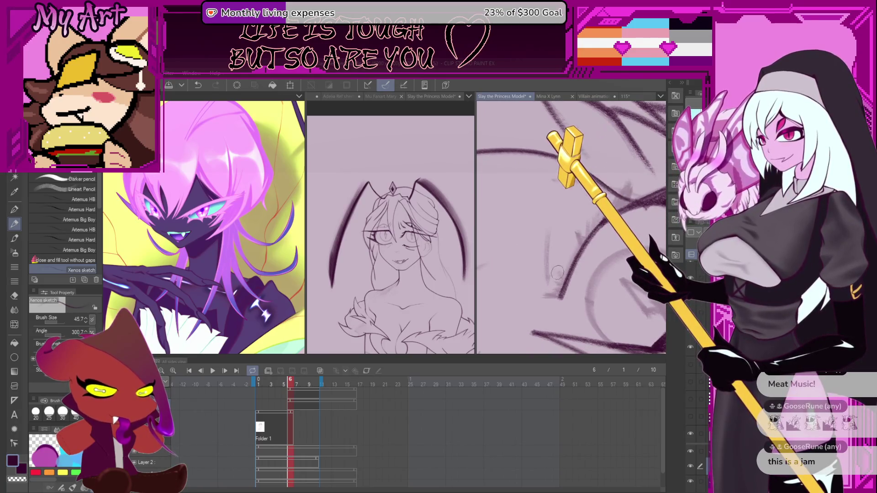
key(ctrl+z)
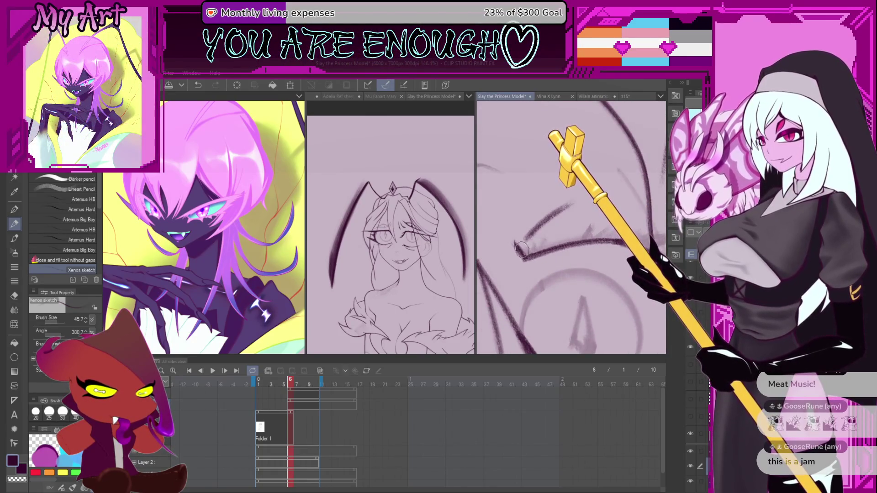
Add short dark up-right lid strokes beside the iris, undoing the misplaced ones
mouse_move(532, 249)
mouse_down()
mouse_move(571, 233)
mouse_move(579, 244)
mouse_up()
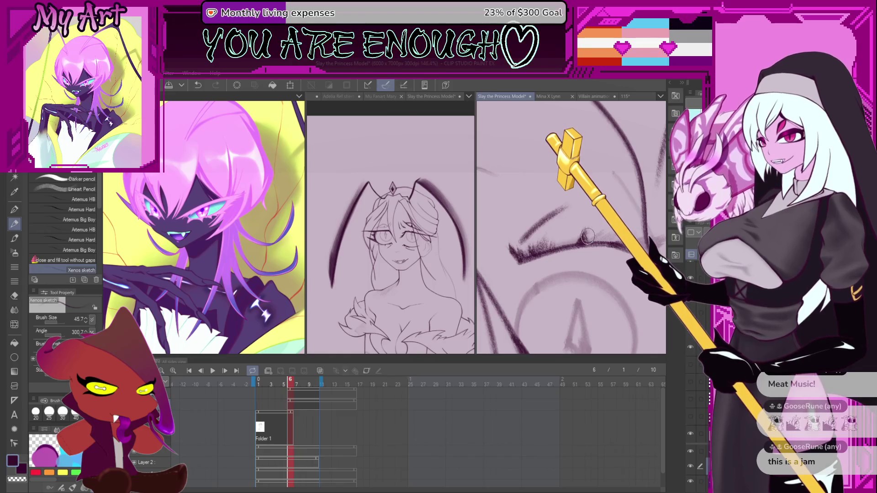
drag(603, 232, 617, 236)
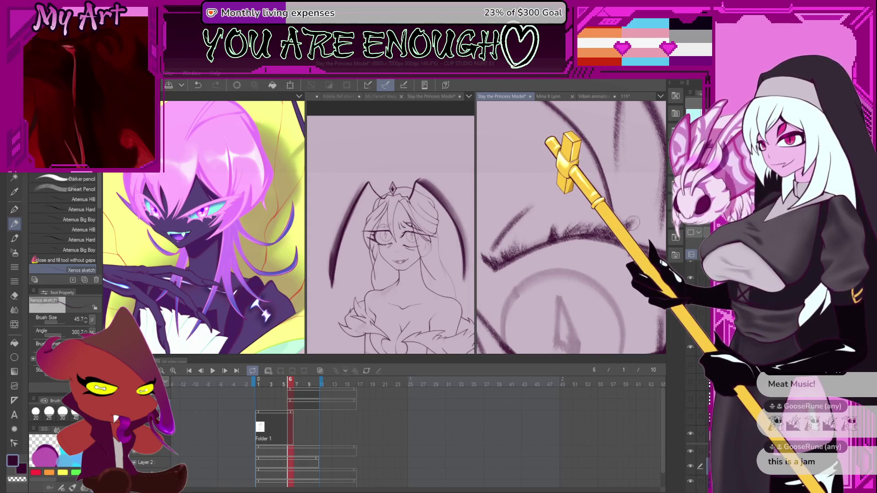
scroll(639, 217, down, 4)
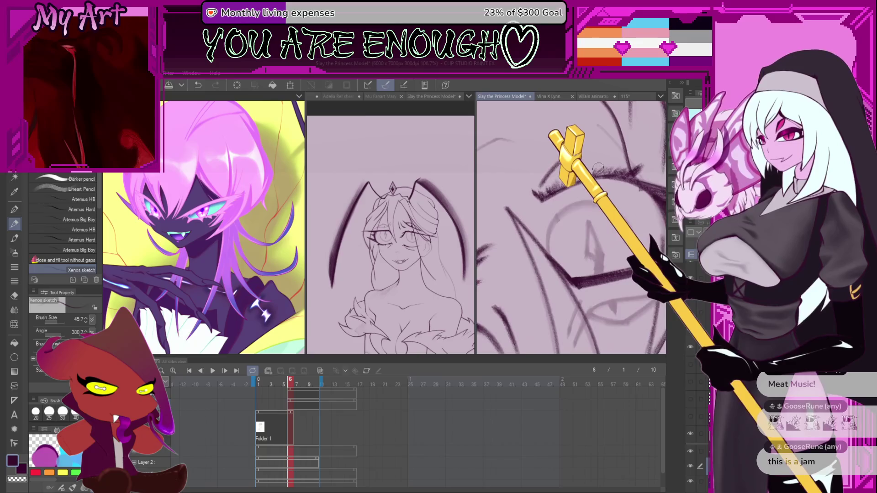
scroll(548, 175, up, 4)
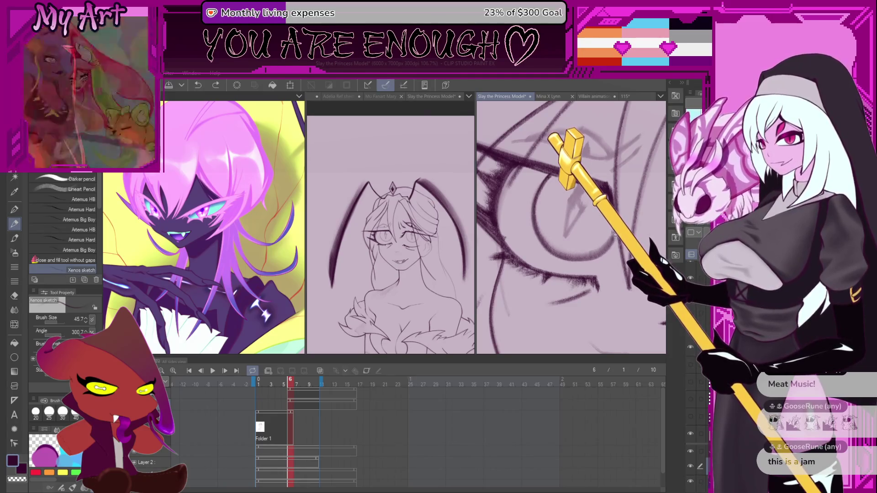
scroll(557, 256, up, 4)
drag(547, 304, 562, 244)
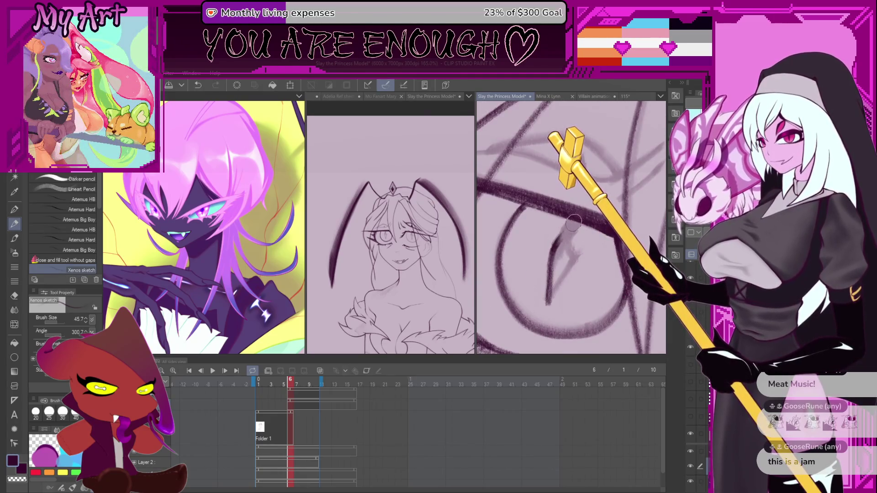
key(ctrl+z)
mouse_move(552, 277)
mouse_down()
mouse_move(563, 233)
mouse_move(577, 223)
mouse_up()
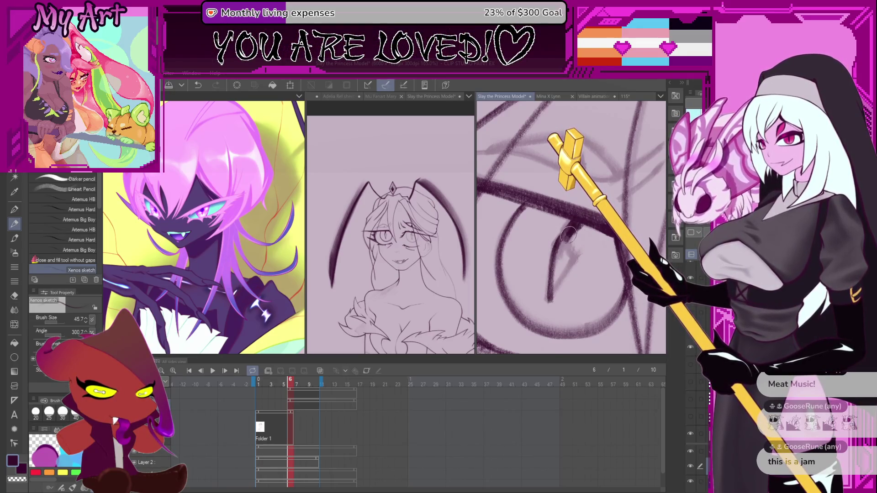
mouse_move(572, 260)
mouse_down()
mouse_move(548, 299)
mouse_move(577, 257)
mouse_up()
key(ctrl+z)
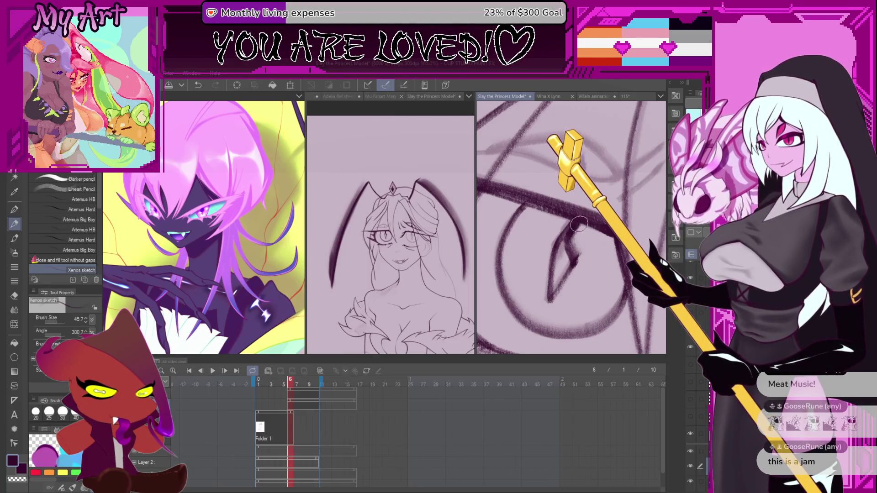
Rotate the view around the eye and remove a stray mark and a short stroke
mouse_move(579, 224)
mouse_down()
mouse_move(563, 214)
mouse_move(552, 221)
mouse_up()
mouse_move(489, 297)
mouse_down()
mouse_move(507, 269)
mouse_move(562, 234)
mouse_up()
key(ctrl+z)
key(ctrl+z)
drag(616, 179, 598, 197)
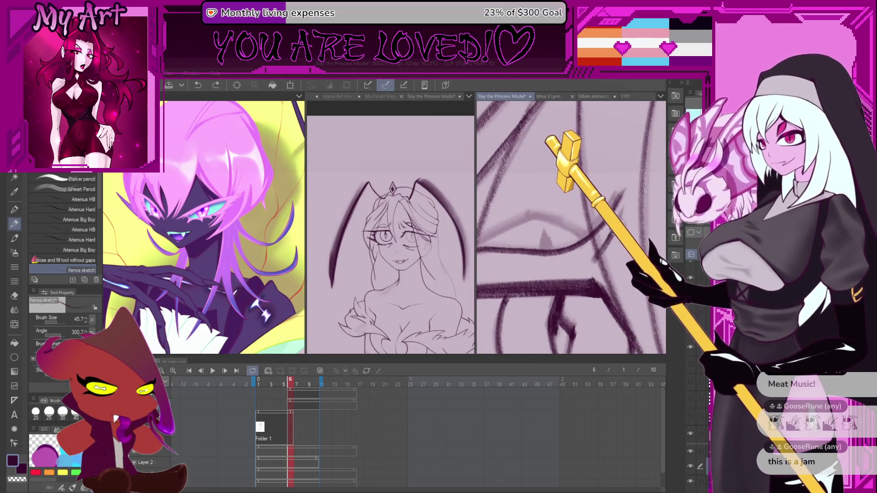
mouse_move(563, 248)
mouse_down()
mouse_move(528, 245)
mouse_move(548, 222)
mouse_up()
key(ctrl+z)
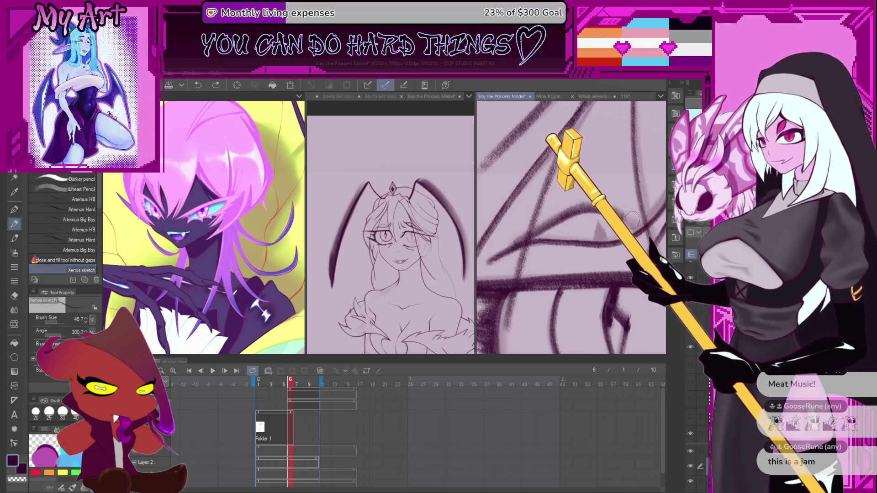
scroll(638, 224, up, 2)
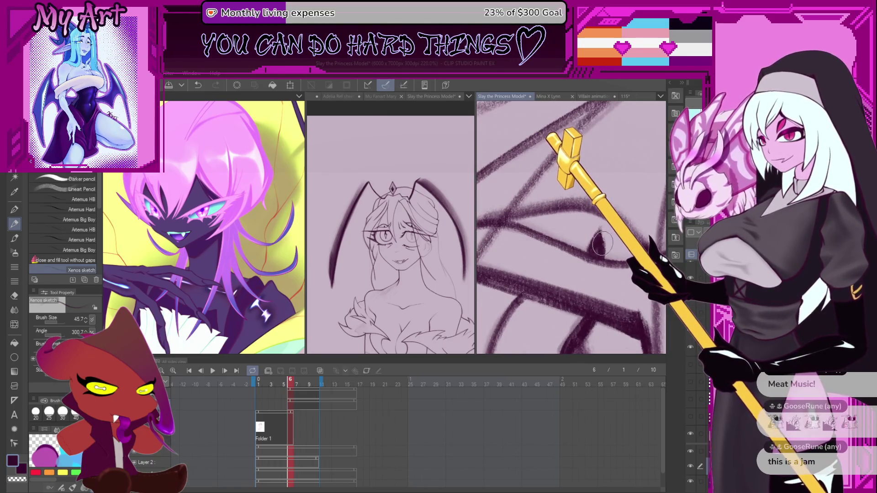
scroll(601, 246, down, 10)
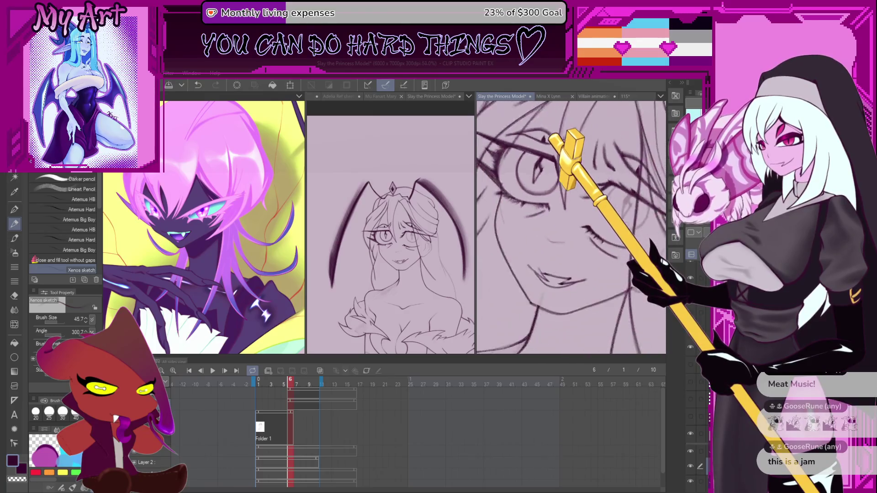
scroll(581, 260, up, 3)
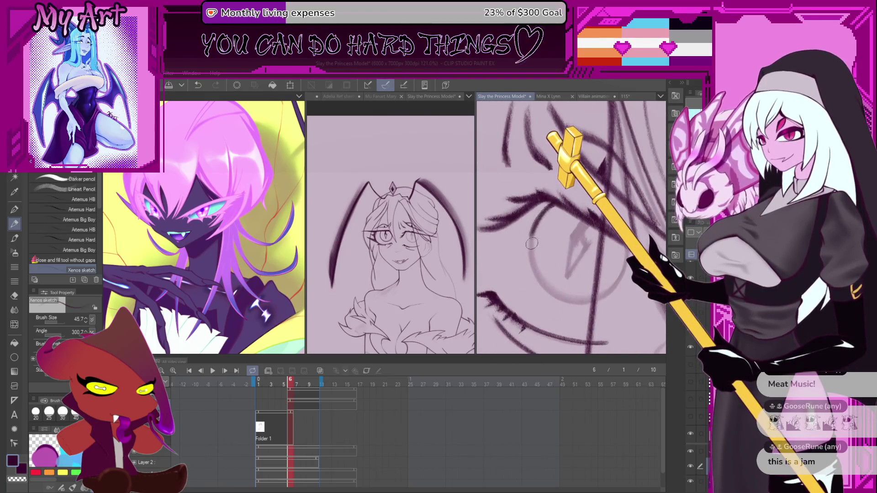
Retrace the iris's left arc, removing the faint grey and stray strokes
key(ctrl+z)
mouse_move(536, 220)
mouse_down()
mouse_move(539, 270)
mouse_move(577, 307)
mouse_up()
key(ctrl+z)
mouse_move(540, 222)
mouse_down()
mouse_move(532, 275)
mouse_move(571, 301)
mouse_move(592, 304)
mouse_up()
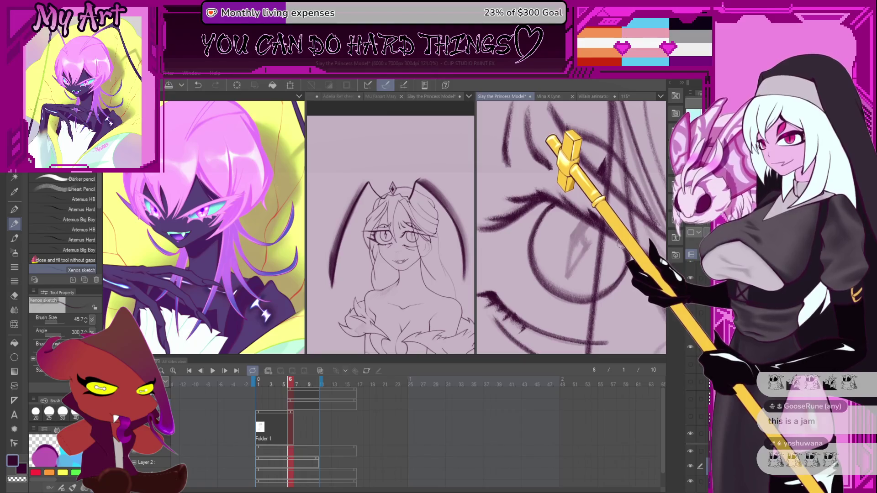
scroll(556, 233, up, 3)
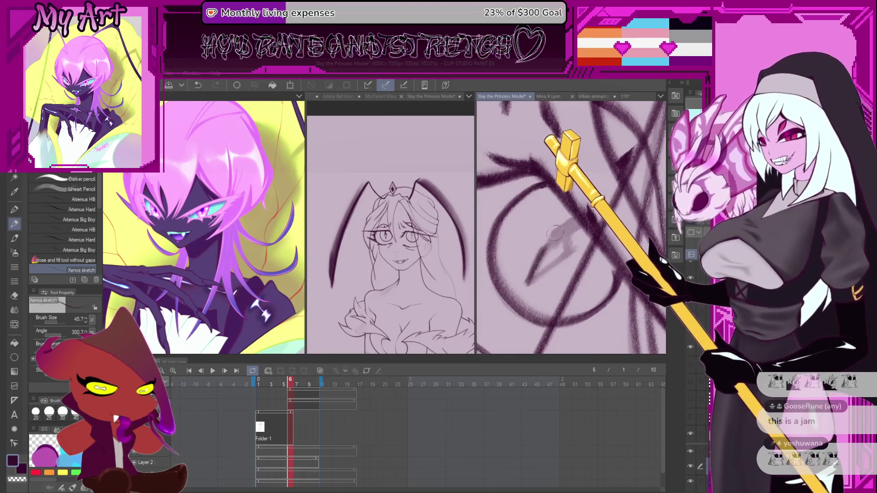
key(ctrl+z)
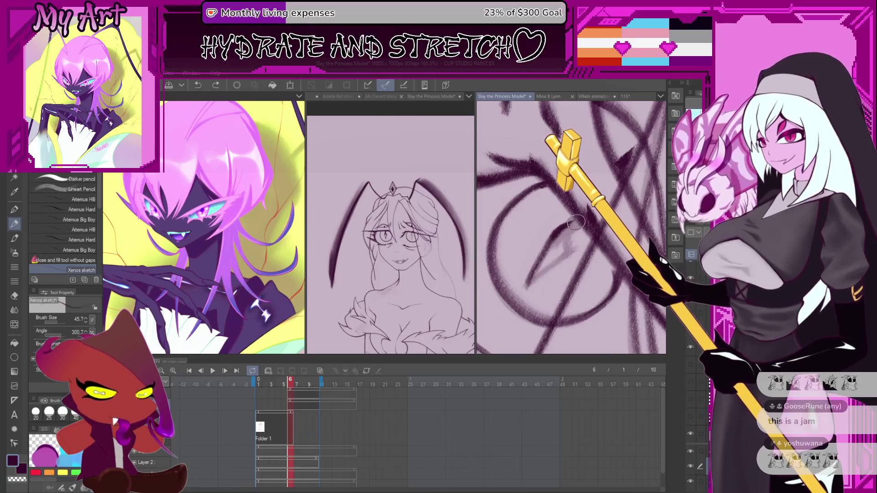
key(ctrl+z)
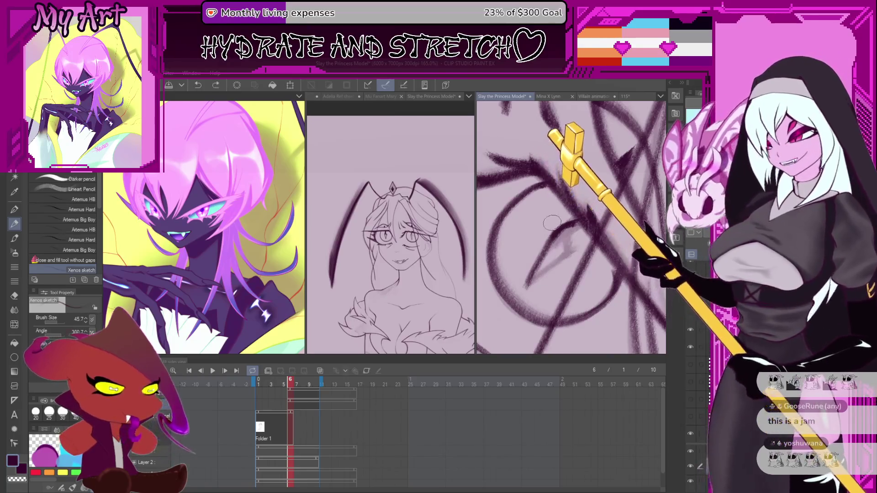
Draw a dark stroke down across the eye, then thin the pencil and tilt the view slightly
drag(578, 217, 544, 276)
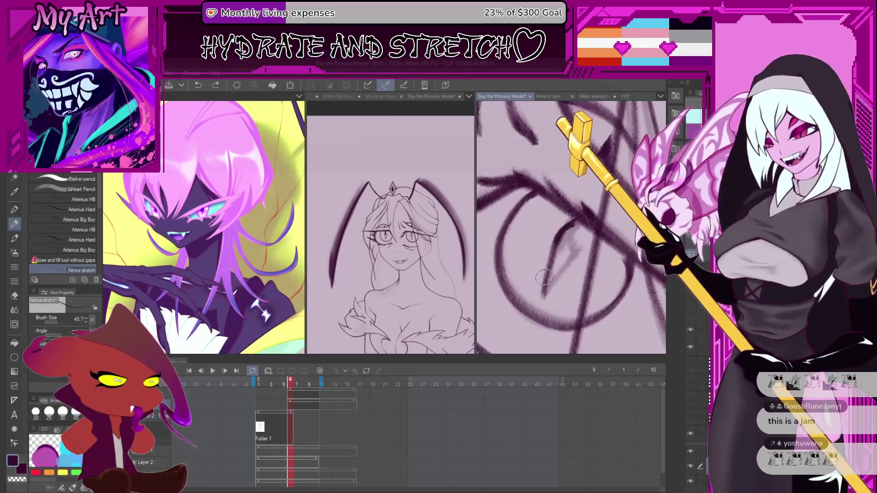
key(bracketleft)
key(bracketleft)
key(bracketleft)
scroll(534, 274, up, 2)
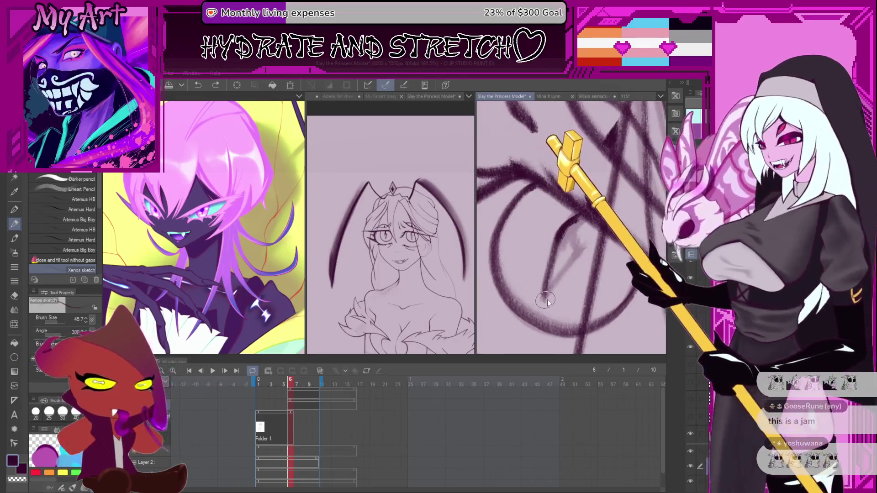
mouse_move(537, 283)
mouse_down()
mouse_move(546, 288)
mouse_move(594, 242)
mouse_up()
key(ctrl+z)
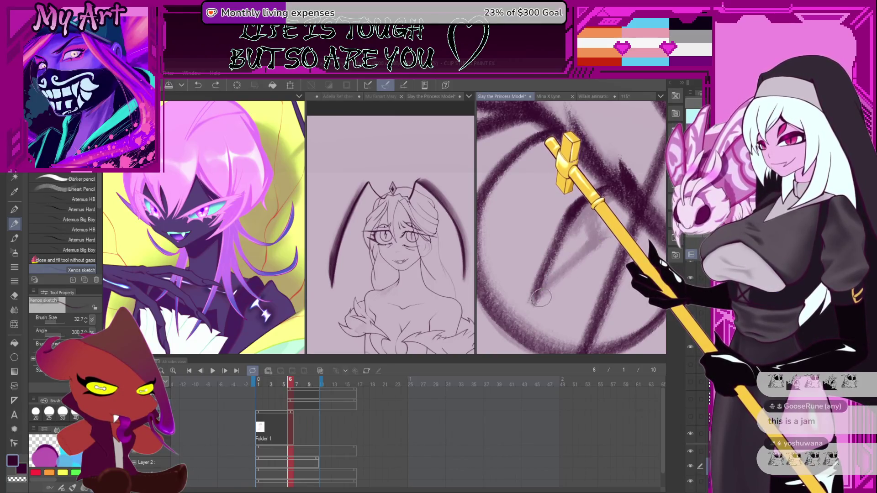
Redraw the dark diagonal from lower left upward several times until it sits right
drag(532, 304, 593, 245)
key(ctrl+z)
drag(532, 303, 600, 247)
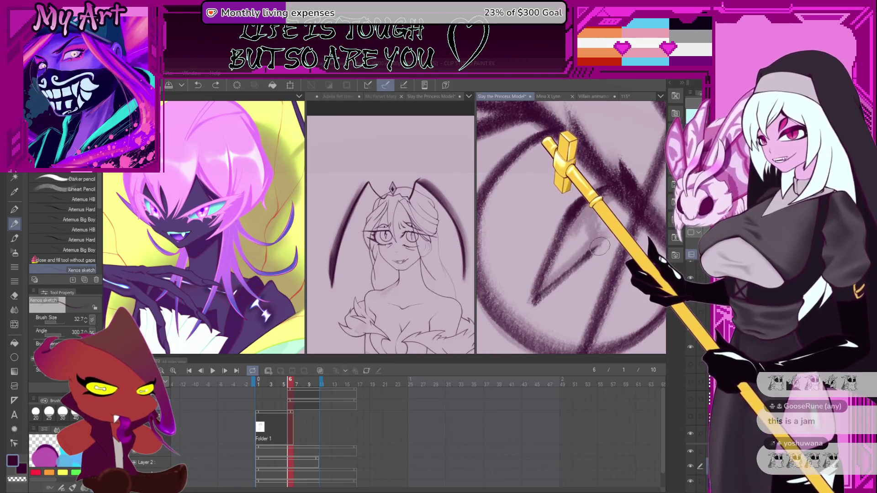
key(ctrl+z)
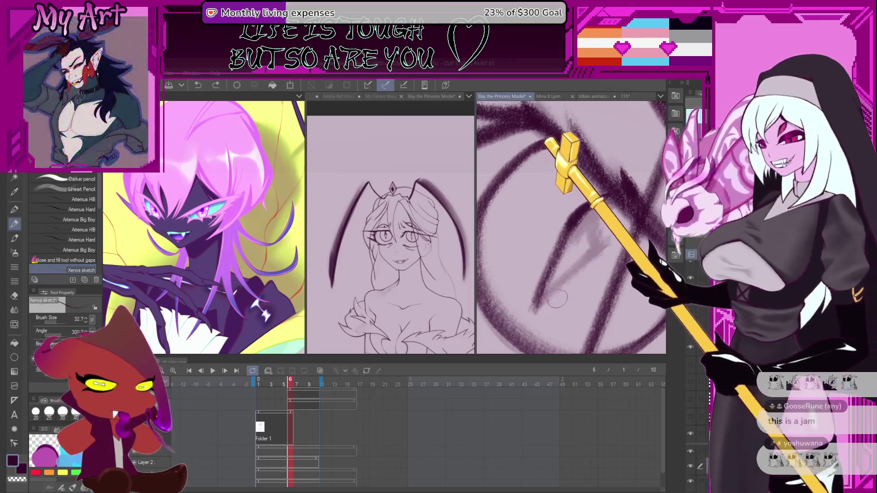
drag(536, 312, 596, 251)
key(ctrl+z)
key(ctrl+z)
drag(532, 314, 601, 250)
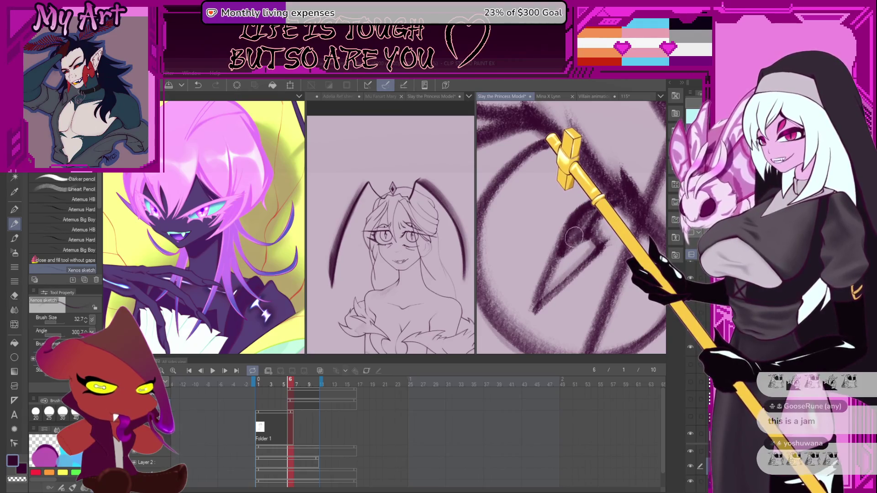
key(ctrl+z)
drag(540, 316, 593, 238)
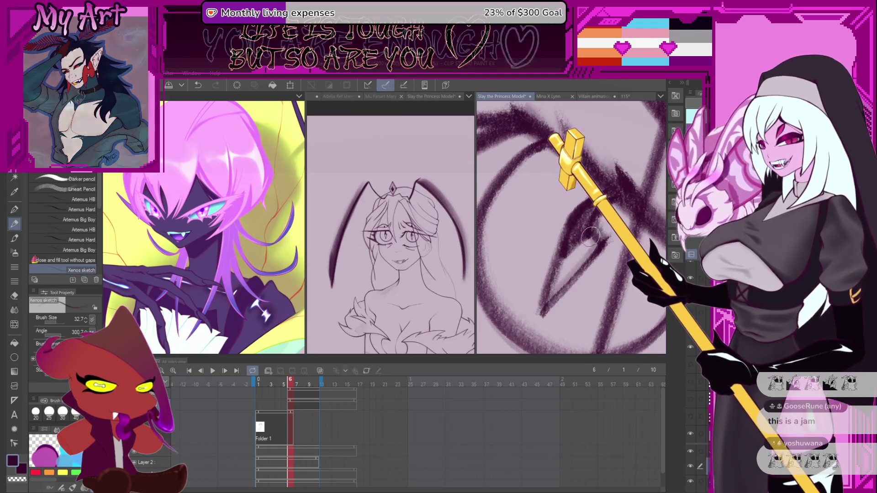
scroll(592, 240, down, 10)
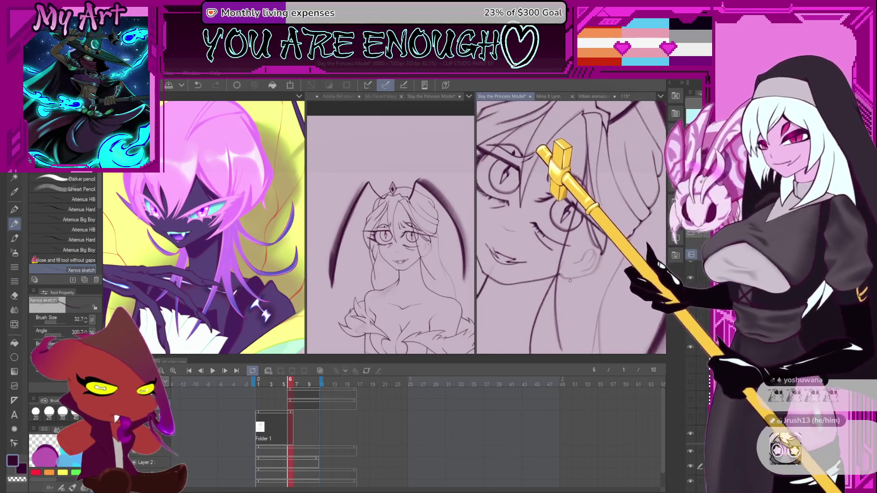
Zoom into the face, enlarge the brush slightly and try a dark stroke, undoing it
scroll(570, 280, up, 5)
scroll(559, 281, up, 3)
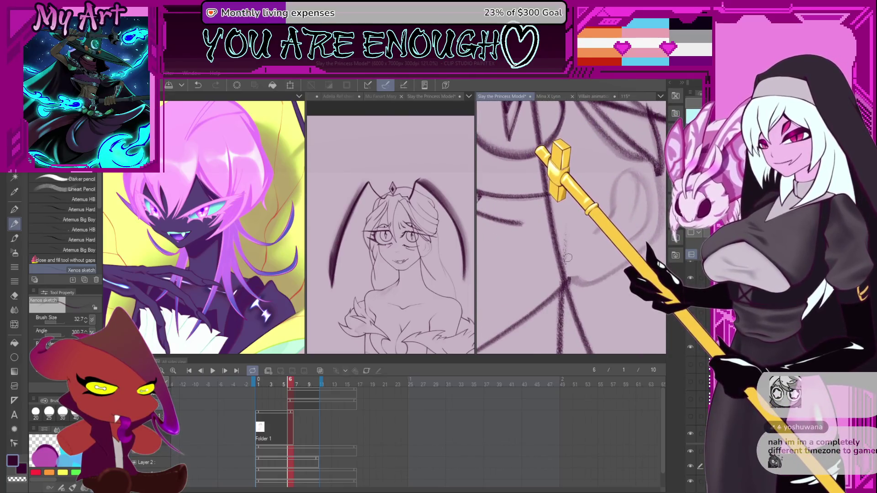
scroll(568, 258, up, 3)
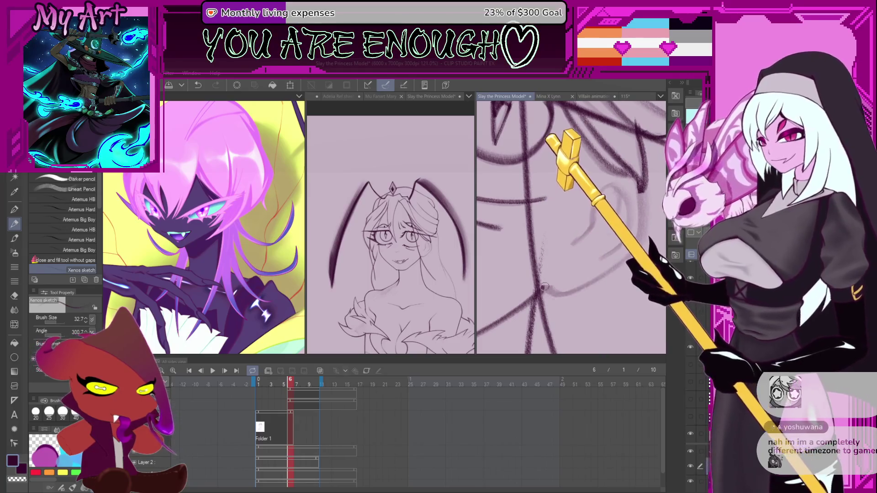
drag(550, 293, 548, 289)
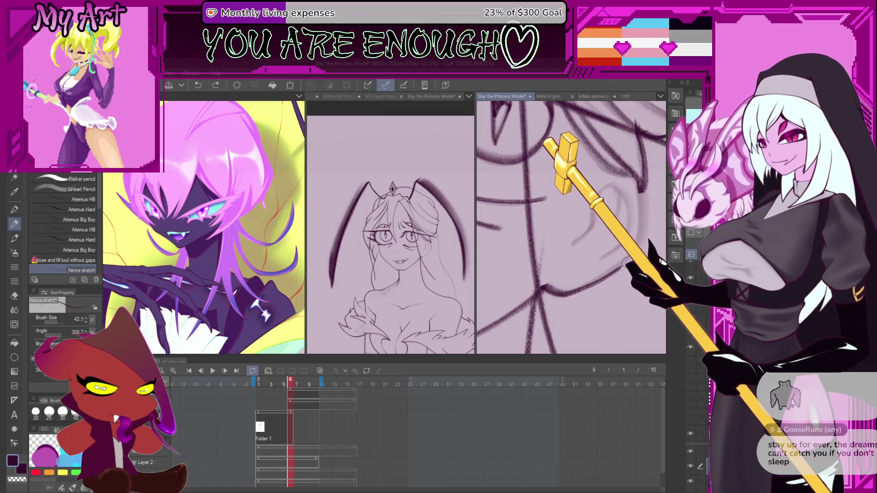
drag(640, 194, 612, 190)
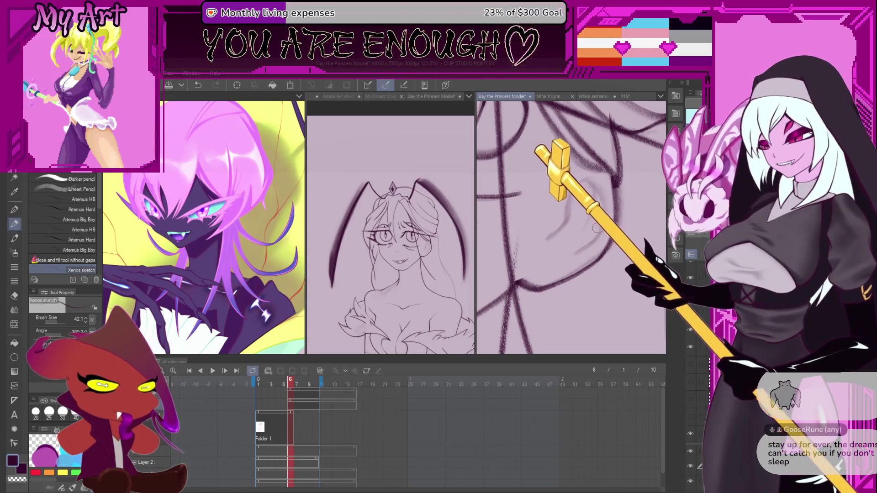
scroll(544, 241, up, 4)
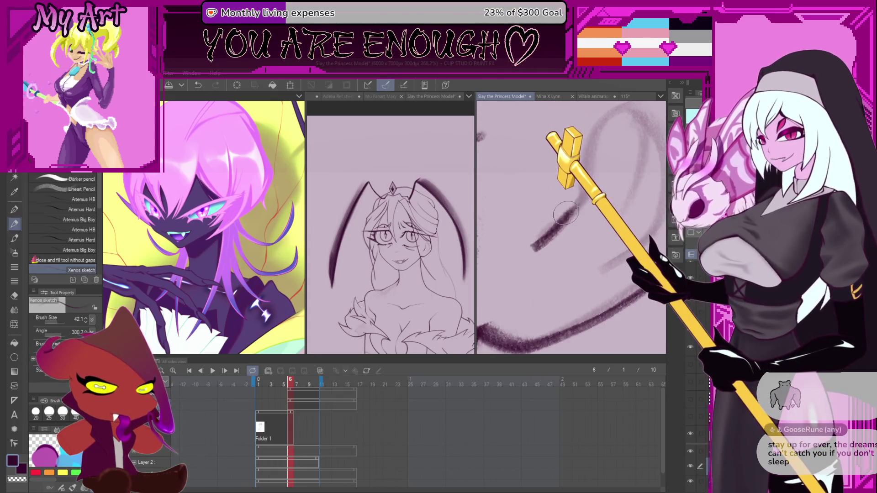
key(ctrl+z)
scroll(566, 212, down, 2)
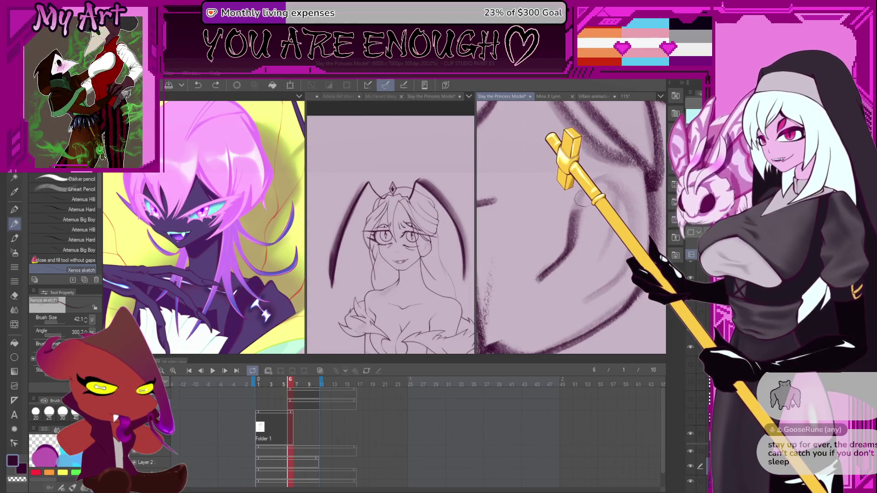
drag(614, 269, 580, 307)
key(ctrl+z)
Draw a dark stroke toward the upper right beside the neck and shoulder
drag(615, 193, 556, 251)
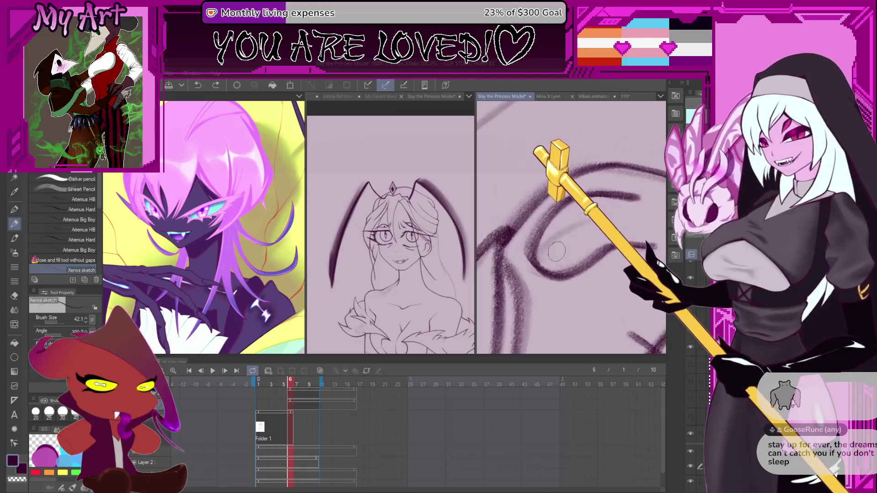
scroll(556, 251, up, 1)
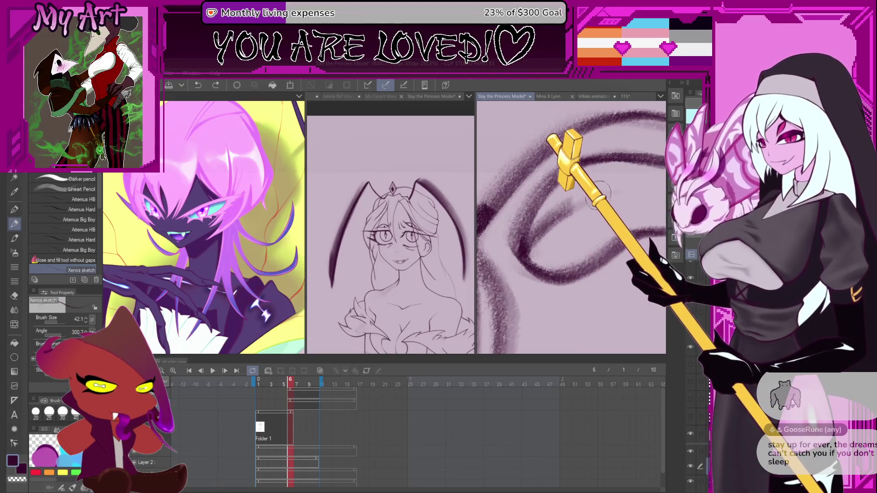
mouse_move(538, 230)
mouse_down()
mouse_move(632, 187)
mouse_move(606, 257)
mouse_up()
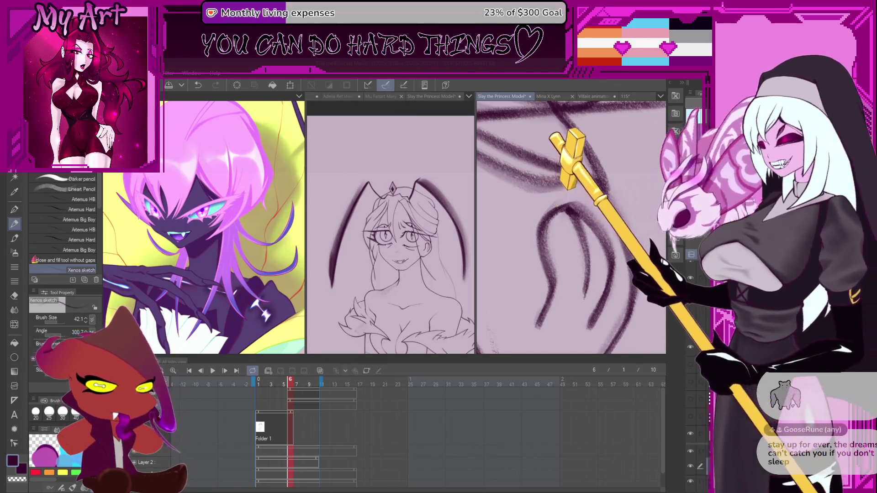
scroll(591, 253, down, 5)
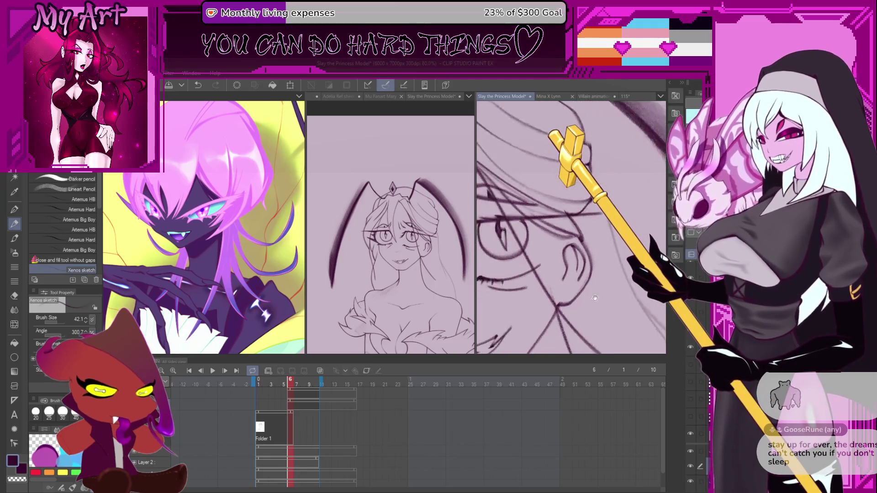
mouse_move(591, 253)
mouse_down()
mouse_move(551, 239)
mouse_move(552, 226)
mouse_up()
scroll(551, 239, up, 2)
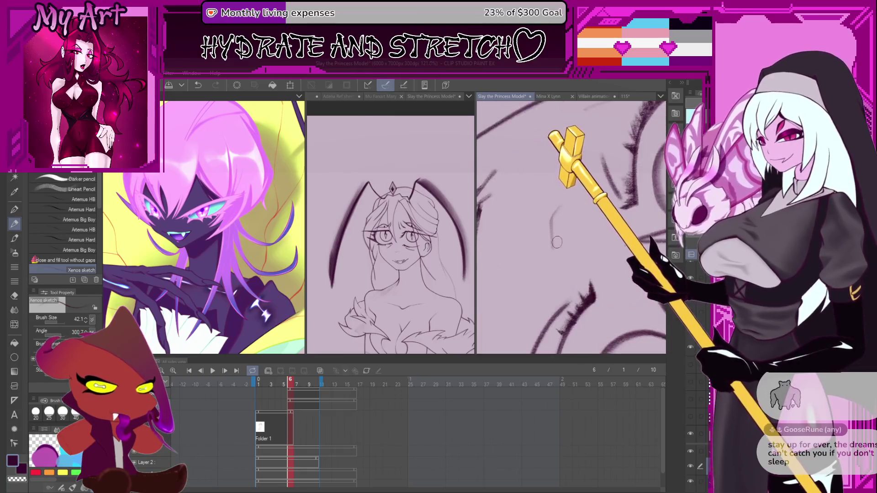
Undo the recent stroke and enlarge the pencil to 93.2
key(ctrl+z)
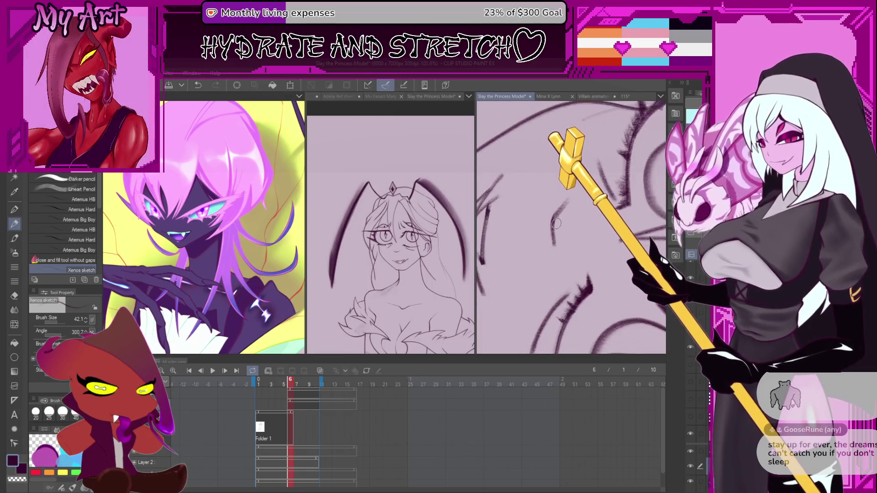
scroll(557, 234, up, 2)
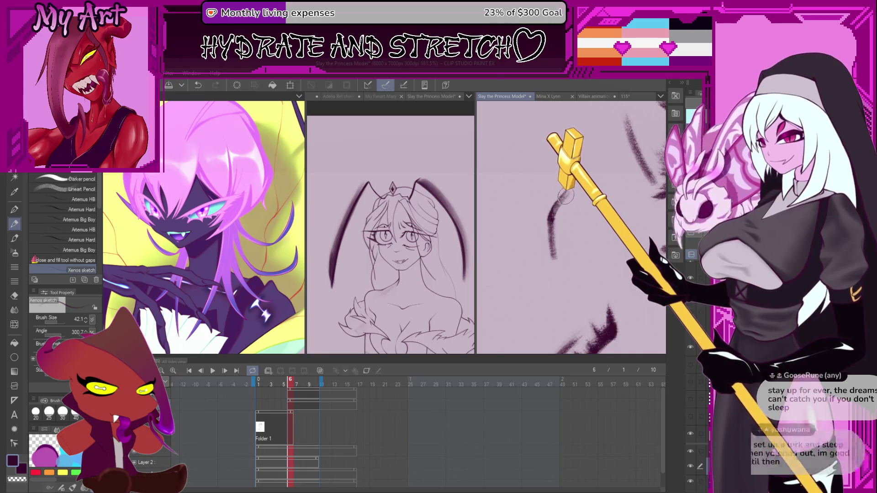
scroll(565, 196, up, 3)
scroll(574, 229, down, 3)
scroll(571, 261, up, 3)
scroll(567, 272, up, 5)
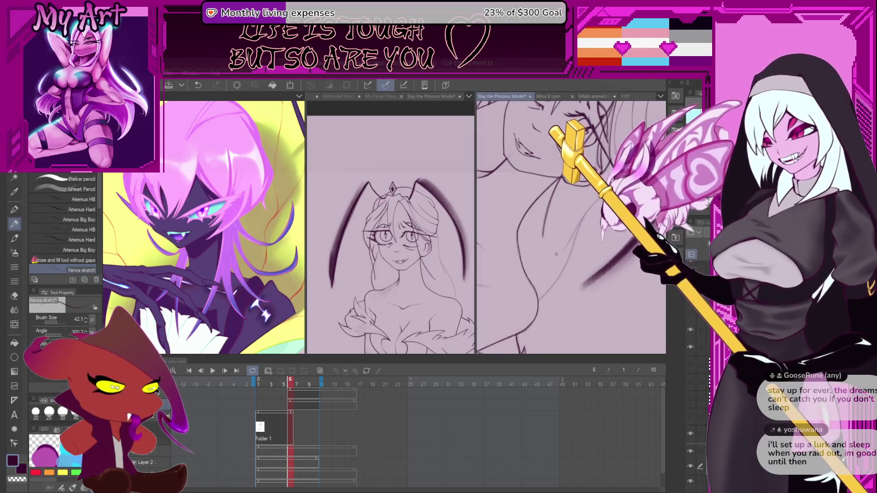
drag(541, 250, 546, 309)
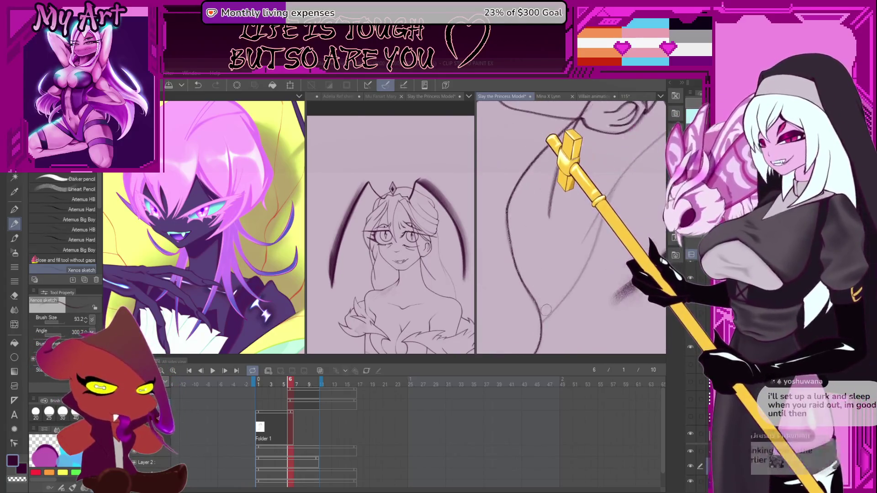
key(ctrl+z)
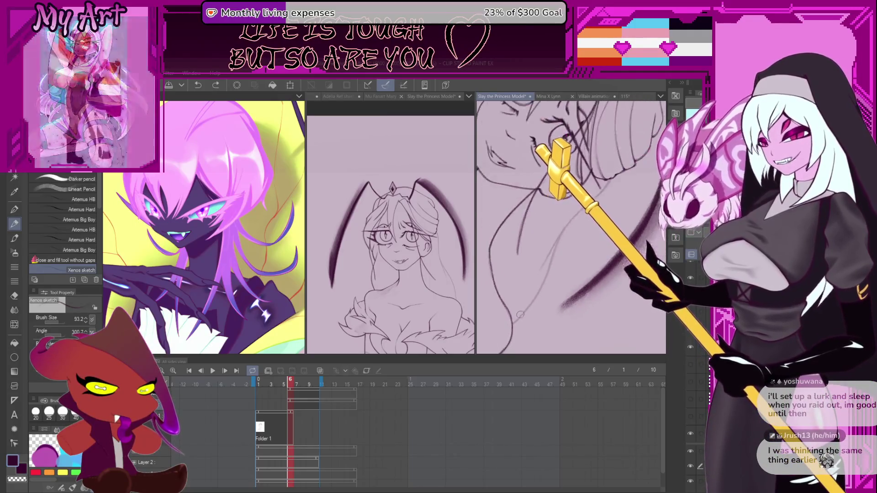
key(m)
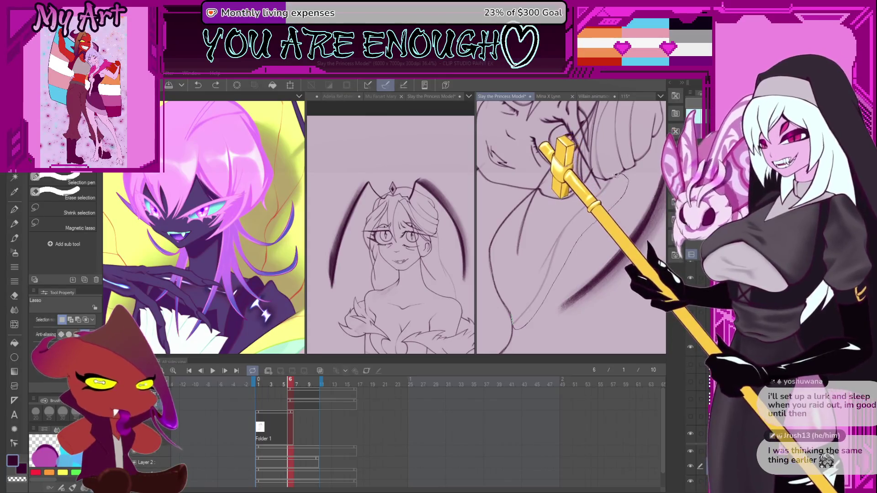
drag(542, 246, 518, 296)
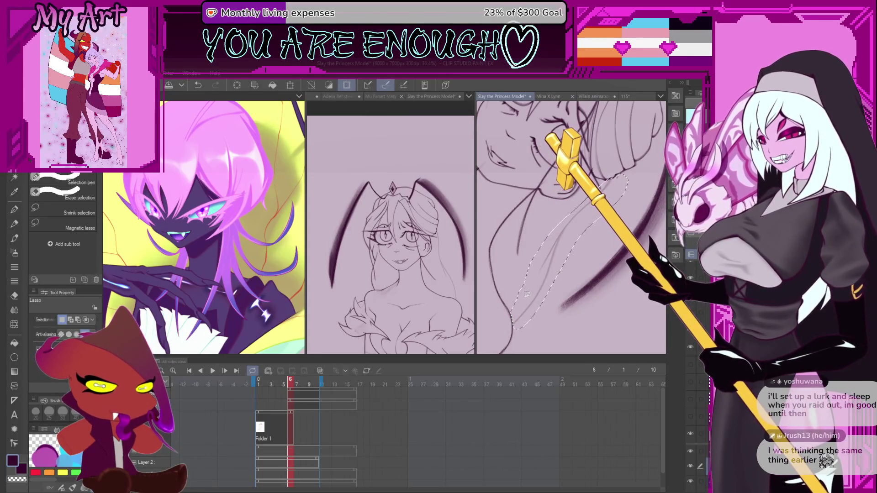
key(p)
scroll(524, 315, up, 1)
drag(524, 314, 531, 308)
scroll(515, 305, down, 1)
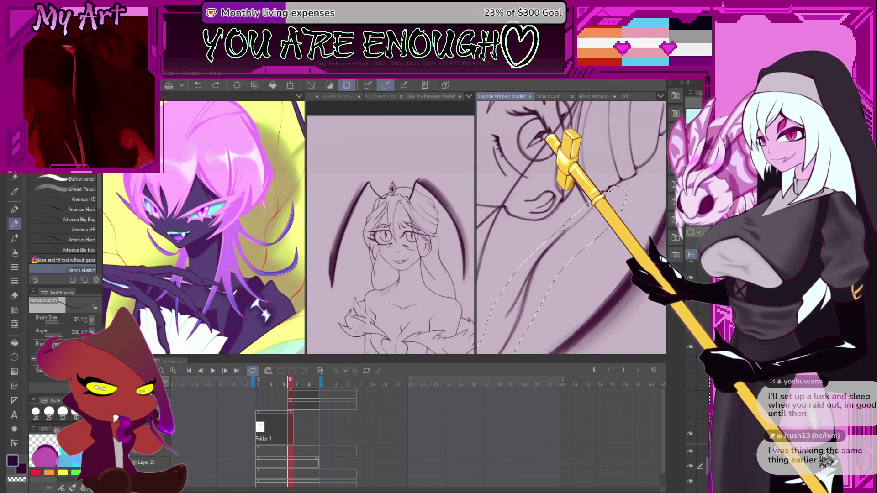
mouse_move(578, 233)
mouse_down()
mouse_move(542, 283)
mouse_move(544, 272)
mouse_up()
scroll(543, 270, up, 1)
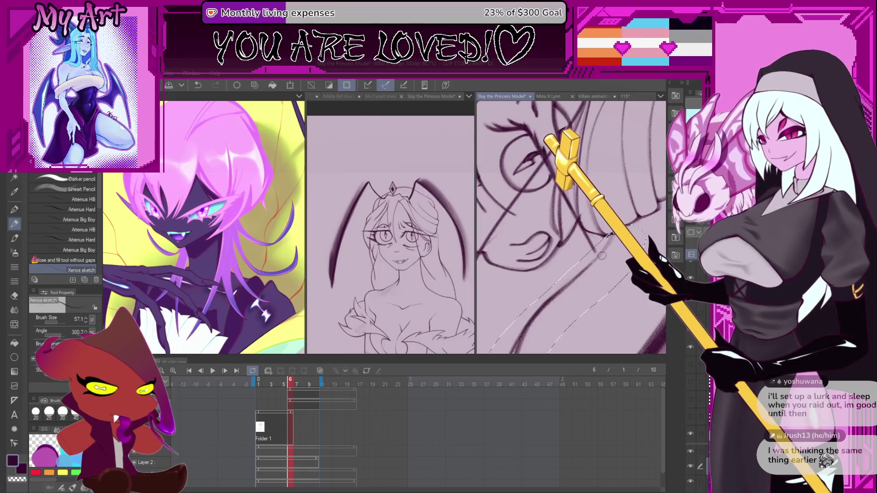
mouse_move(547, 303)
mouse_down()
mouse_move(597, 263)
mouse_move(602, 270)
mouse_up()
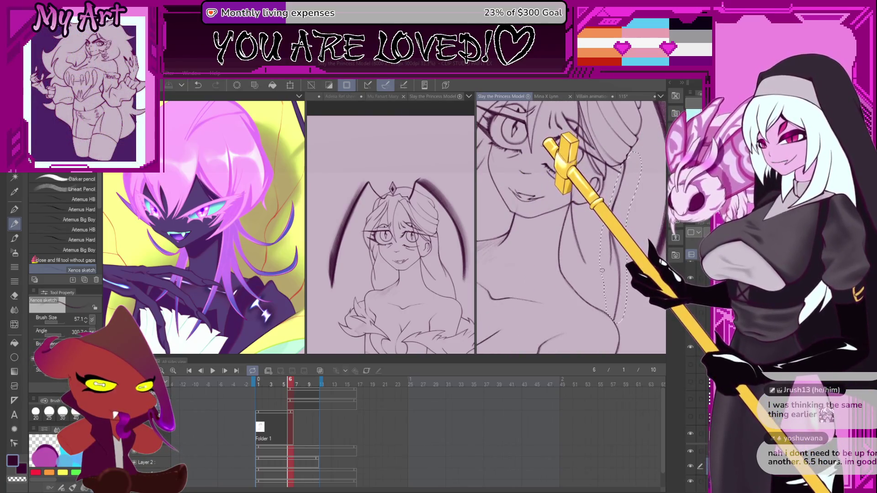
key(ctrl+d)
key(ctrl+0)
scroll(601, 274, down, 3)
drag(601, 274, 591, 266)
click(286, 418)
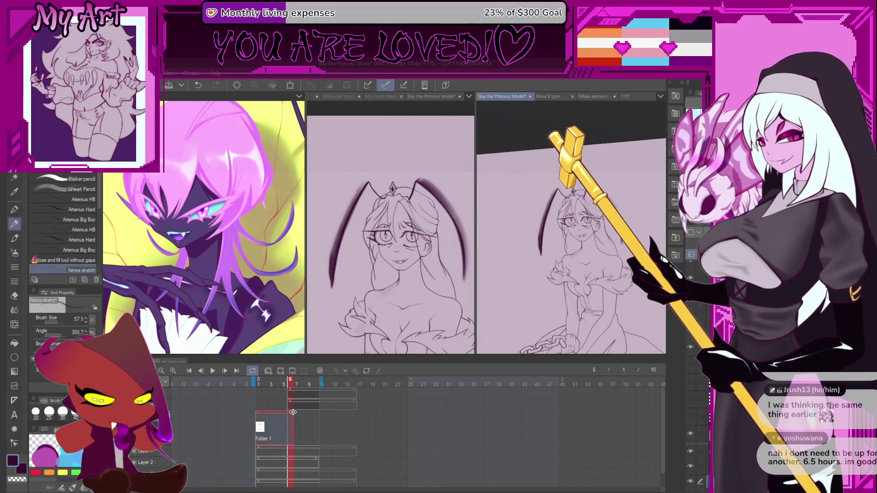
Straighten and fit the whole figure in view, then play the animation
scroll(525, 255, down, 3)
mouse_move(524, 255)
mouse_down()
mouse_move(563, 242)
mouse_move(548, 234)
mouse_up()
drag(476, 222, 563, 237)
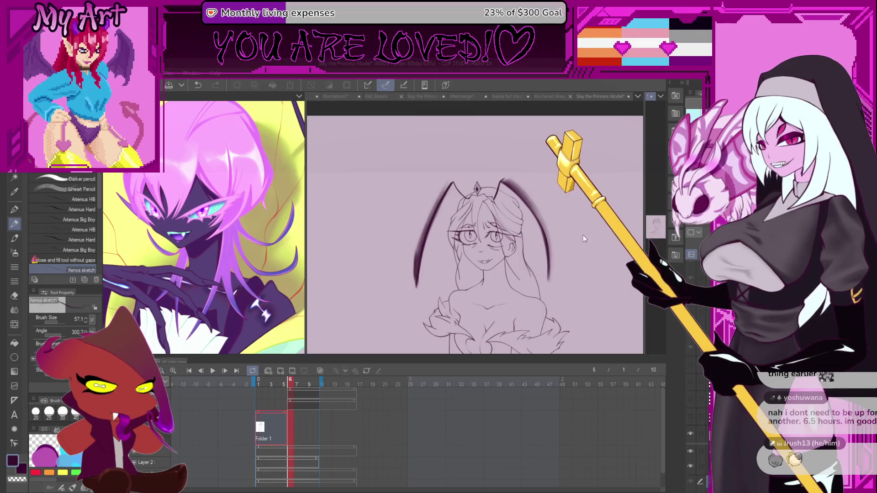
key(ctrl+0)
click(212, 370)
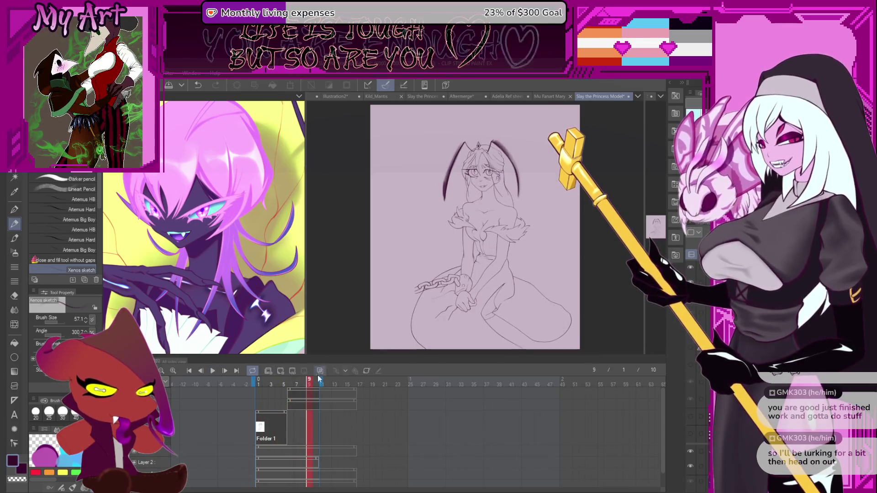
key(space)
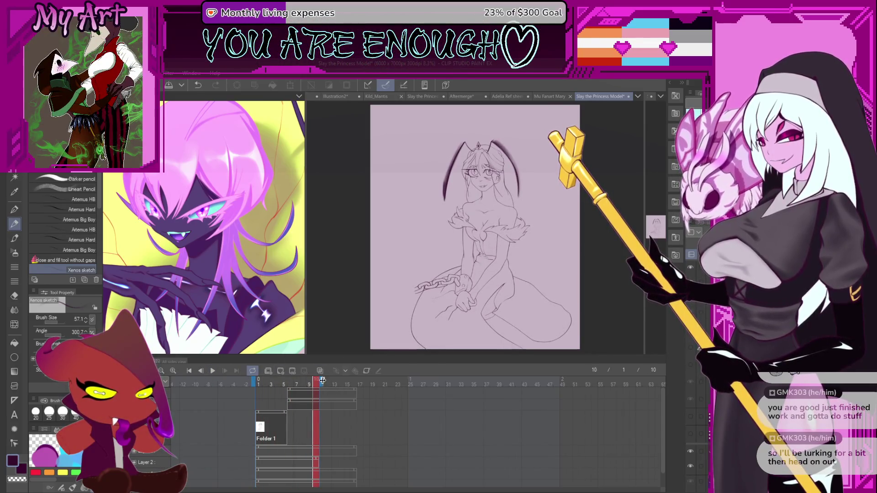
Extend the animation to frame 12, move the cels down, lengthen Folder 1's cel and replay
drag(335, 383, 334, 384)
click(288, 388)
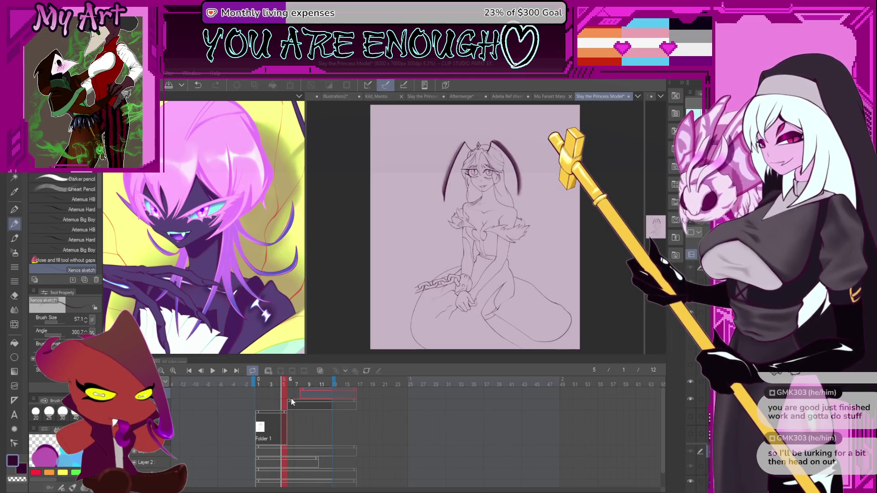
drag(288, 401, 292, 404)
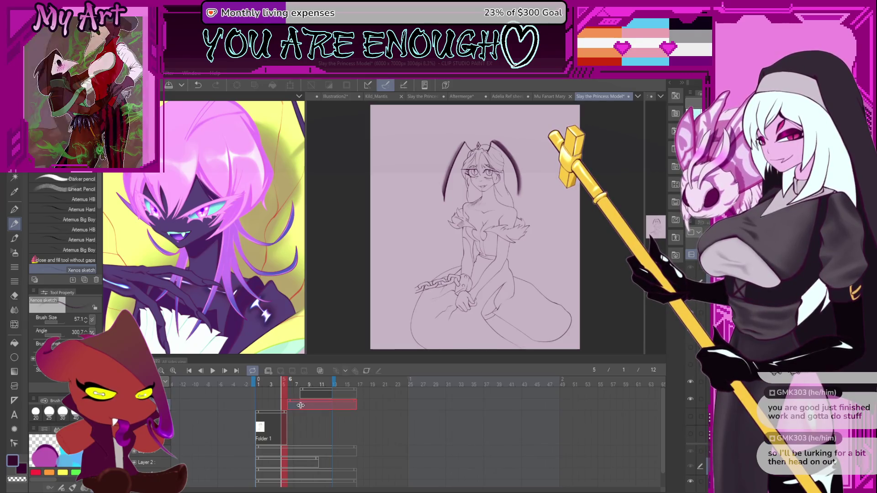
click(300, 388)
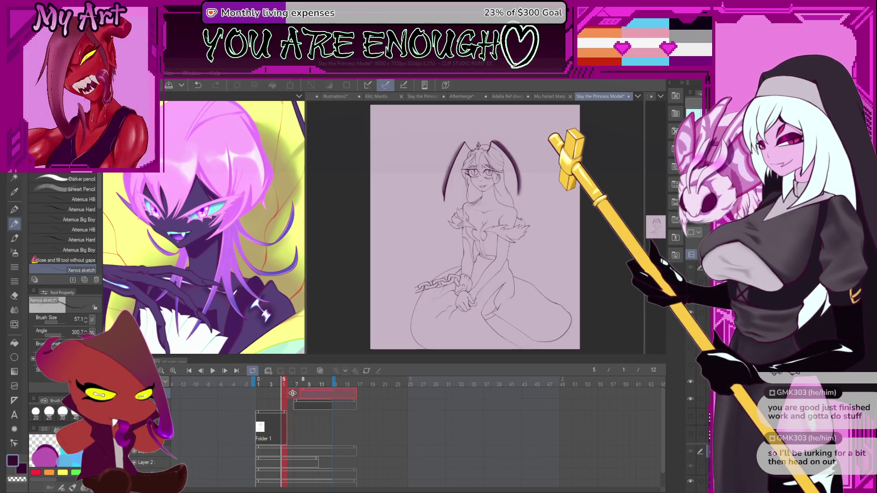
drag(286, 412, 296, 415)
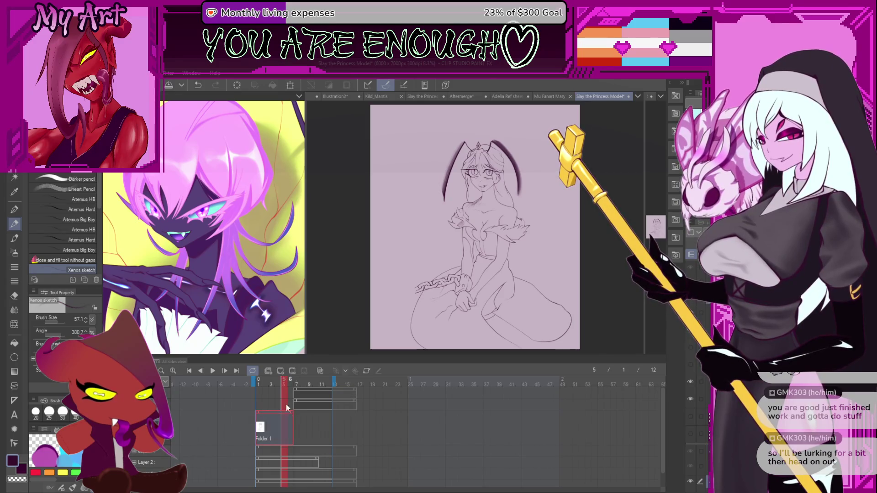
click(212, 371)
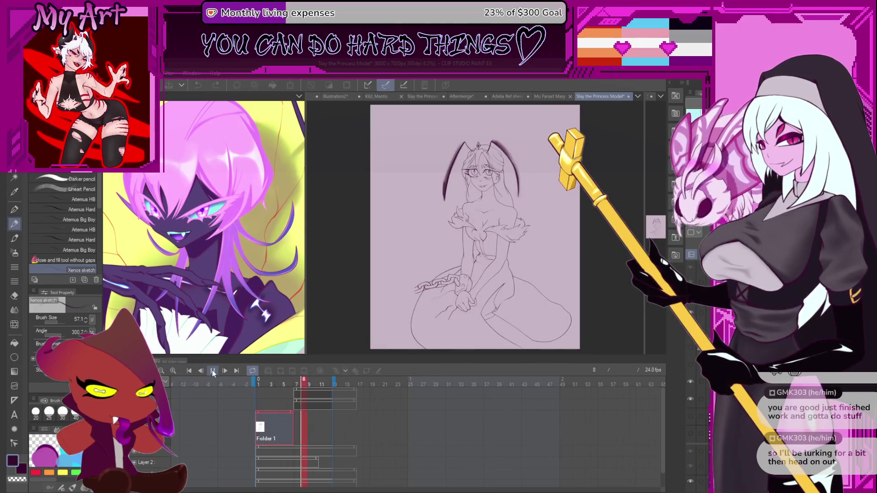
Flip between frames 7 and 5 on the dress, ending with frame 5's Folder 1 cel selected
scroll(513, 223, up, 5)
scroll(485, 256, up, 1)
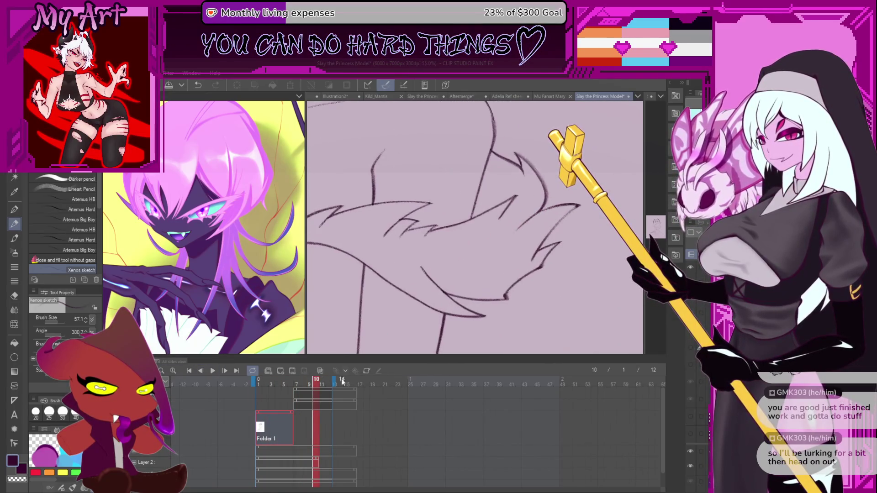
click(297, 418)
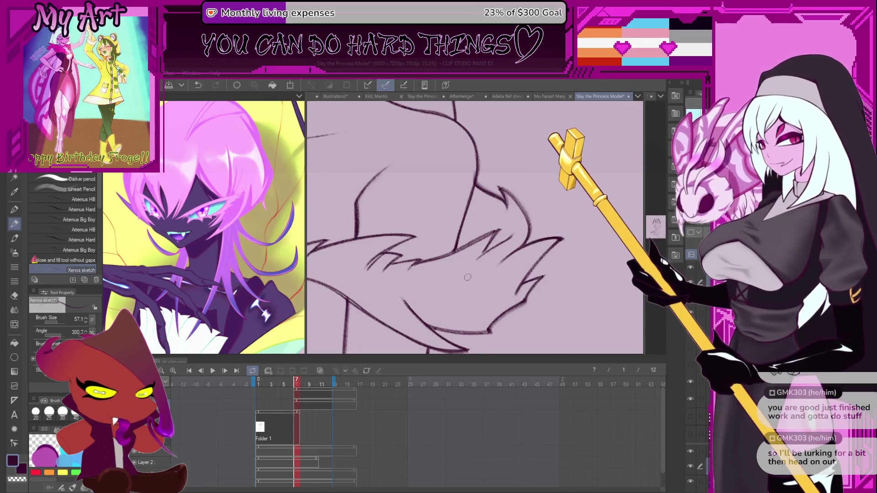
click(284, 414)
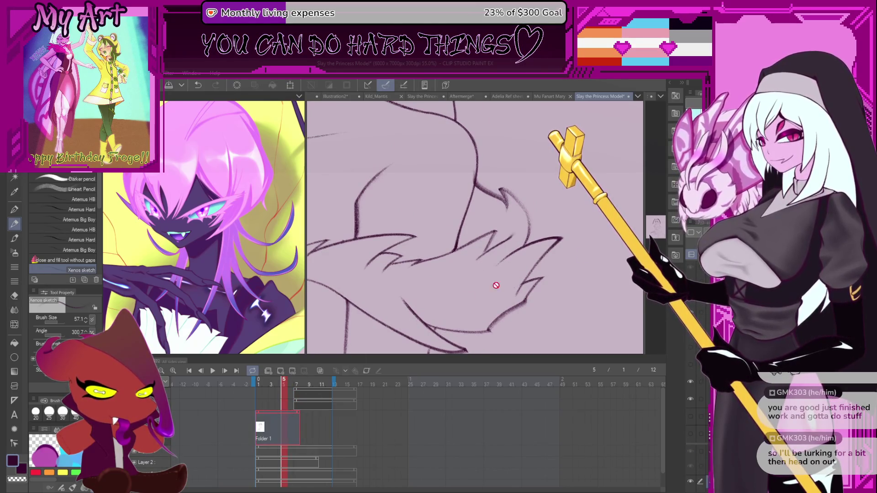
click(298, 409)
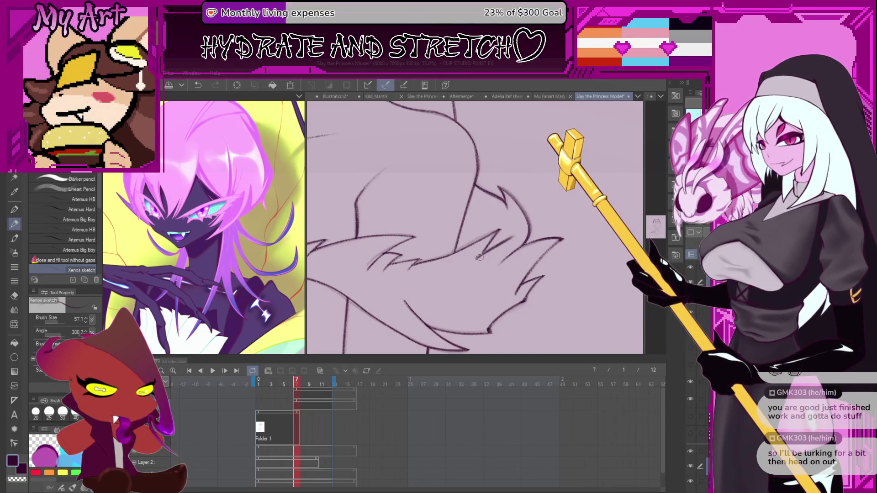
scroll(479, 257, down, 3)
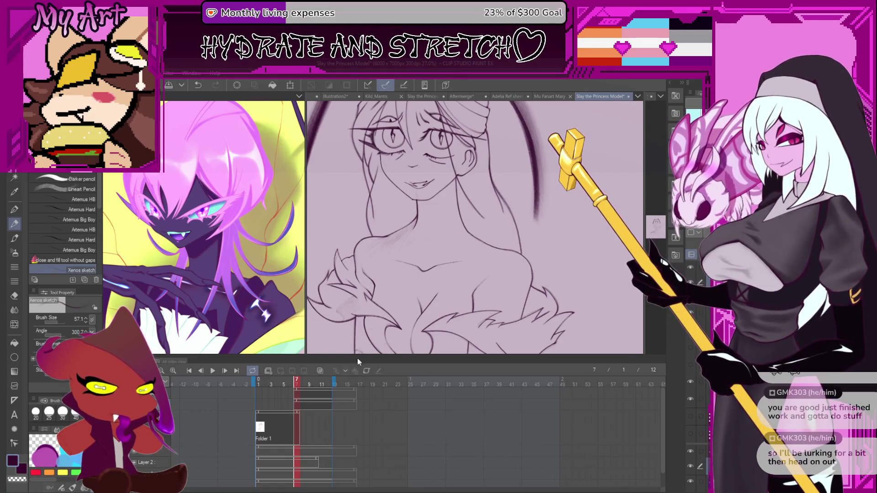
click(286, 411)
click(288, 413)
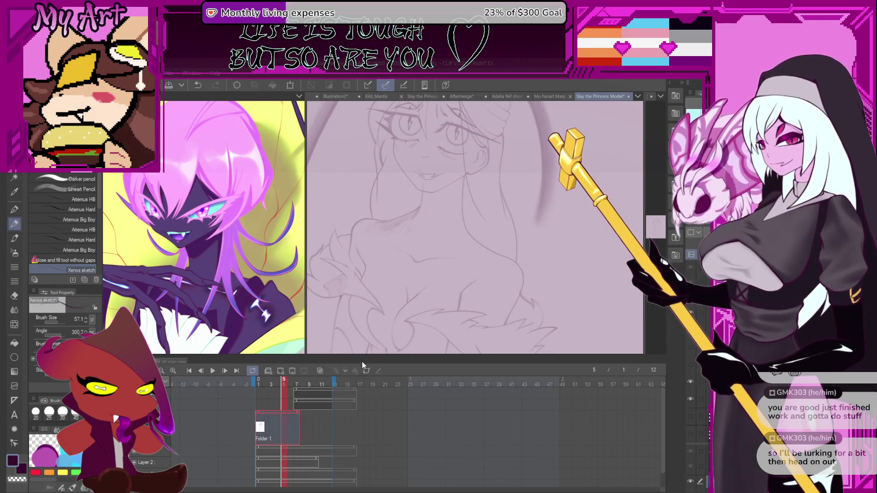
scroll(488, 289, up, 5)
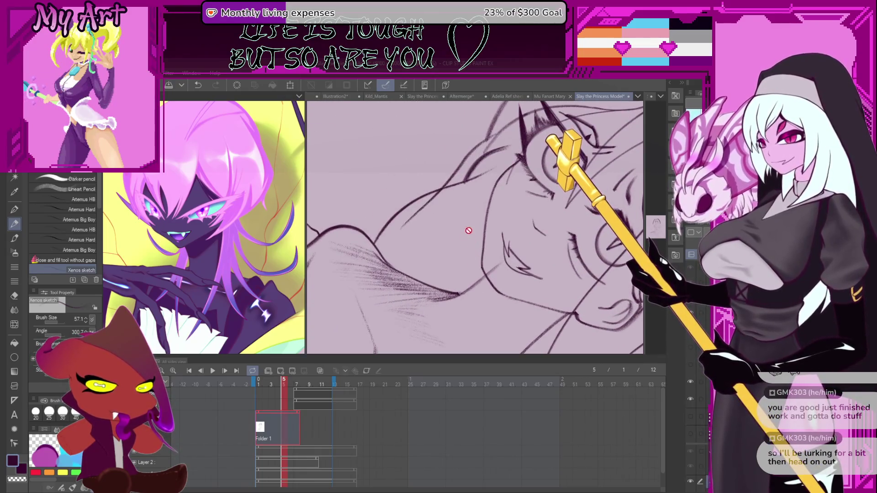
Lasso a small area beside the neck on frame 5, then rotate upright and zoom out
key(m)
scroll(494, 275, up, 3)
drag(531, 263, 510, 215)
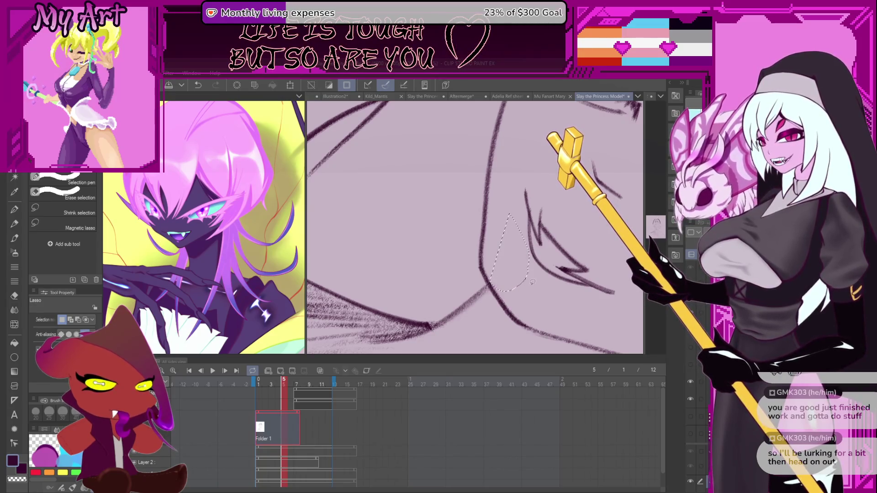
scroll(532, 286, down, 8)
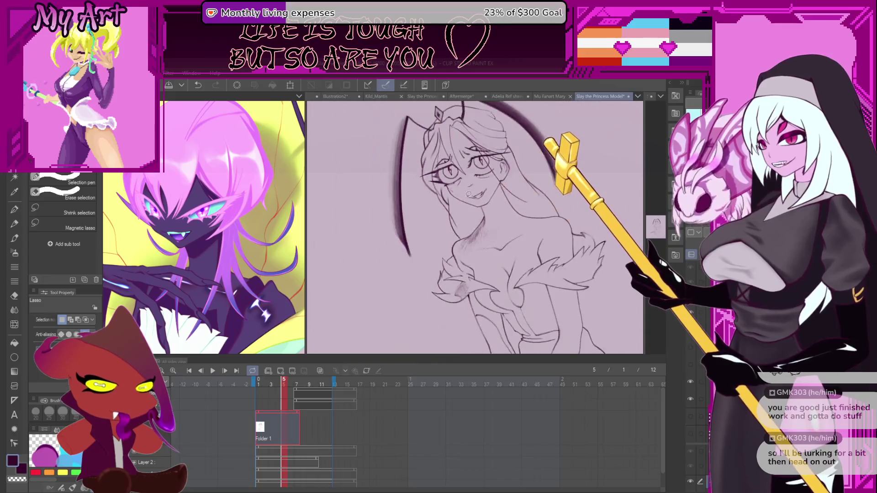
mouse_move(500, 212)
mouse_down()
mouse_move(502, 248)
mouse_move(525, 265)
mouse_move(495, 240)
mouse_up()
scroll(503, 248, down, 5)
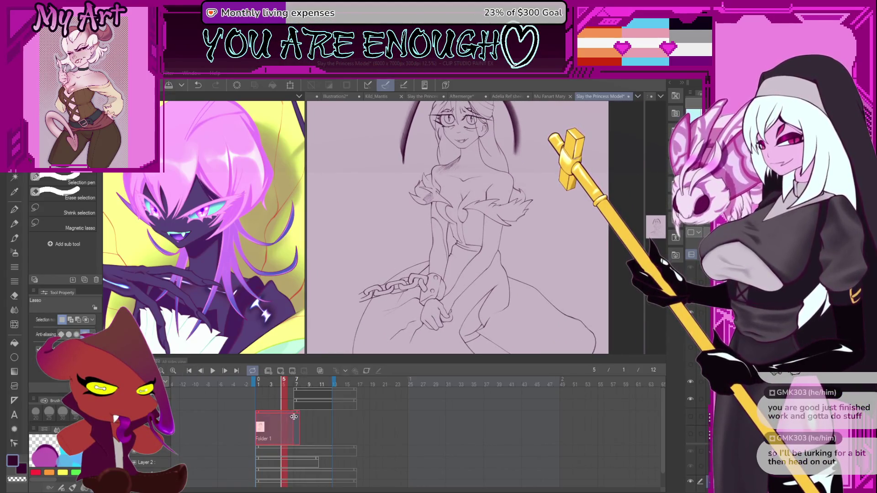
click(213, 370)
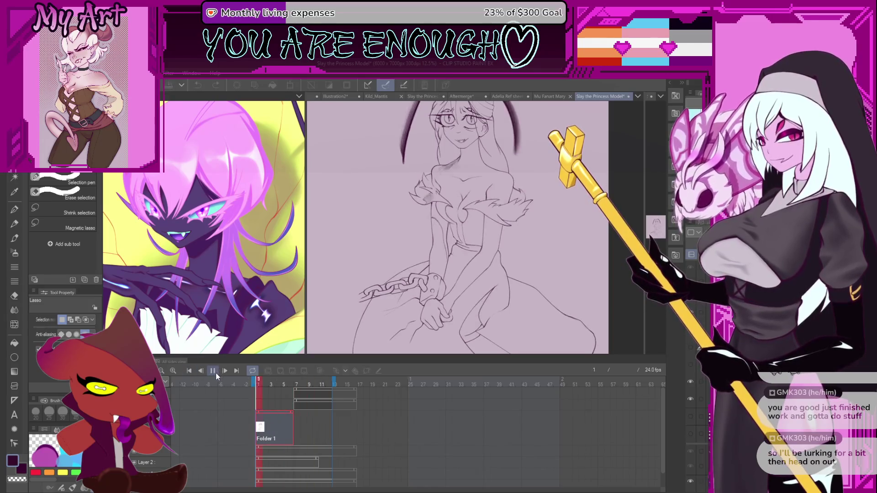
scroll(470, 242, down, 2)
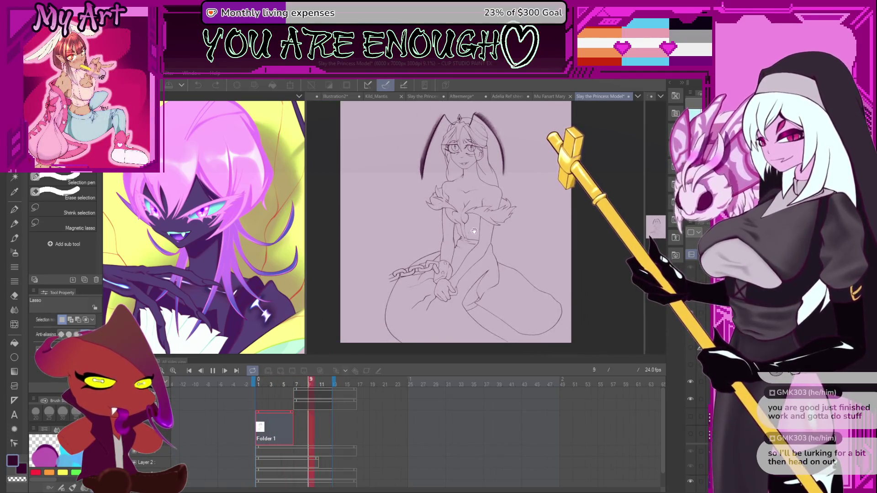
scroll(474, 231, up, 1)
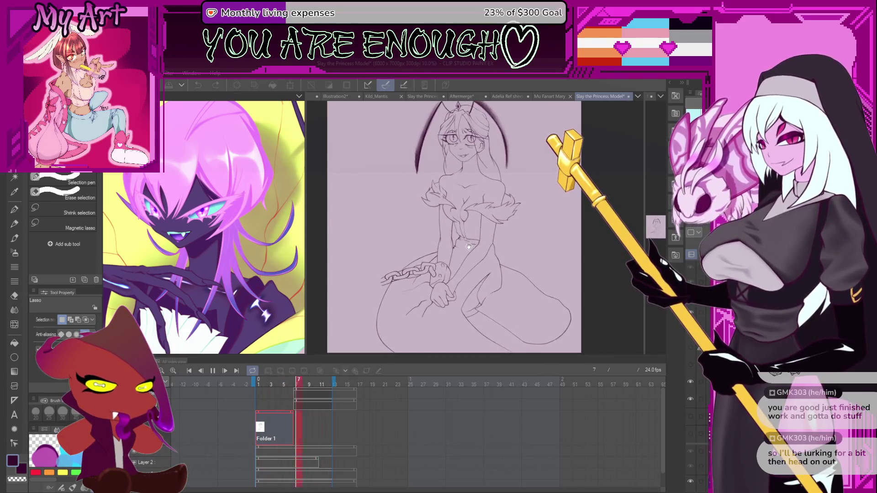
click(213, 370)
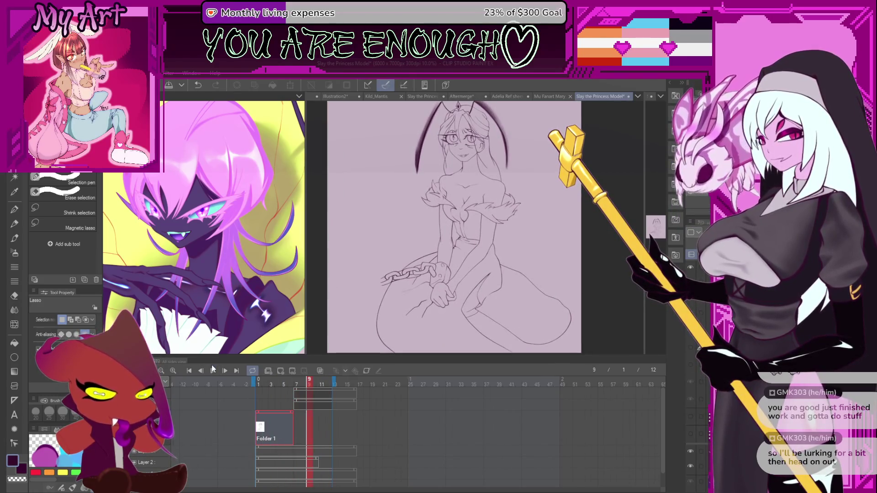
drag(547, 335, 584, 299)
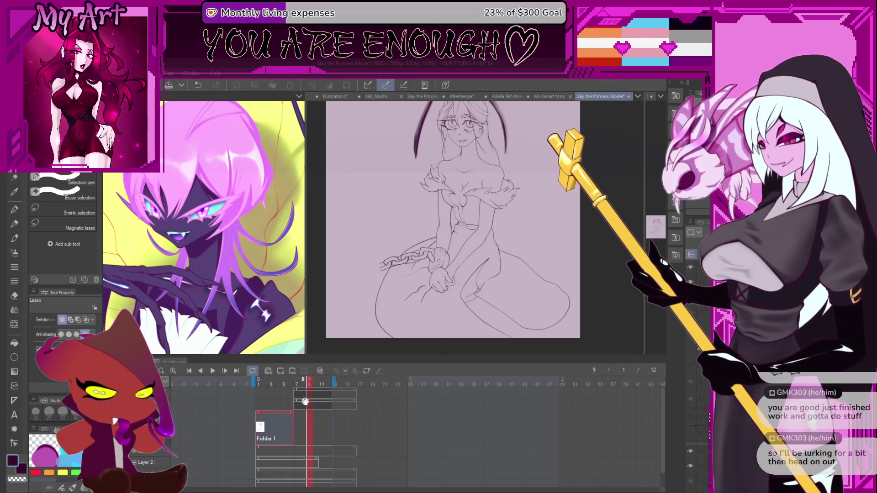
click(286, 423)
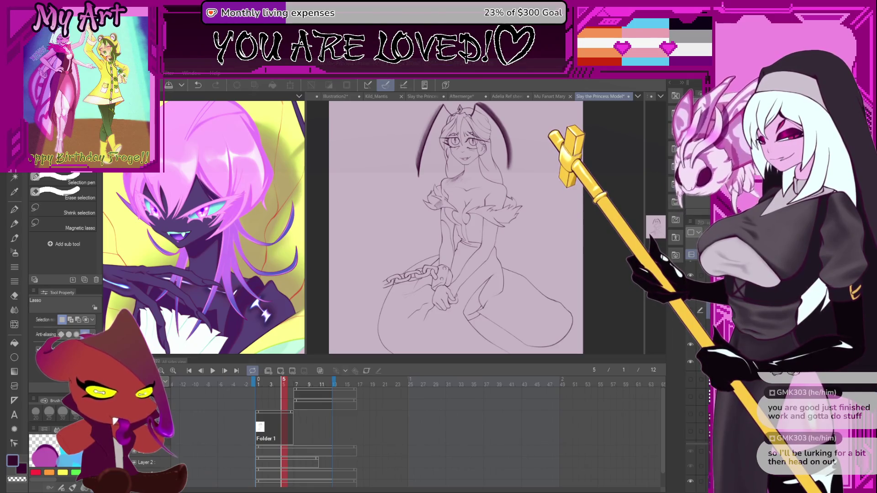
Auto-select the line-enclosed skirt area, discarding the knee region and the bodice addition
key(ctrl+z)
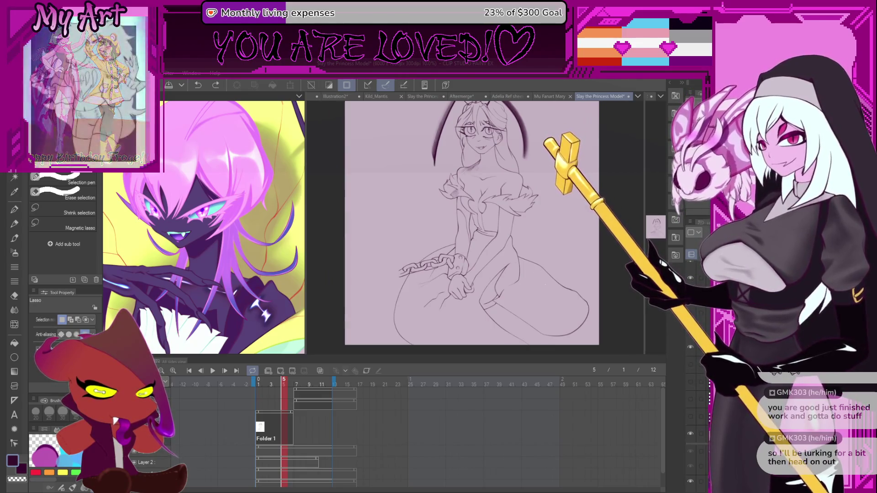
key(ctrl+y)
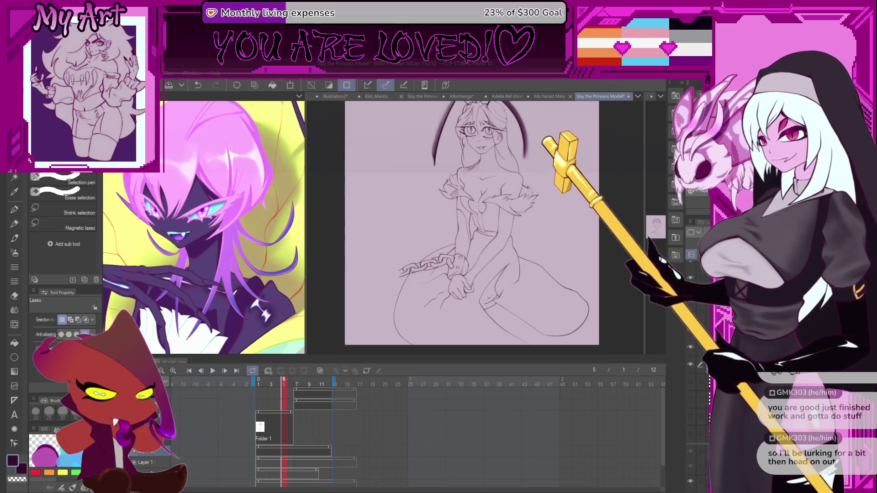
scroll(489, 296, up, 5)
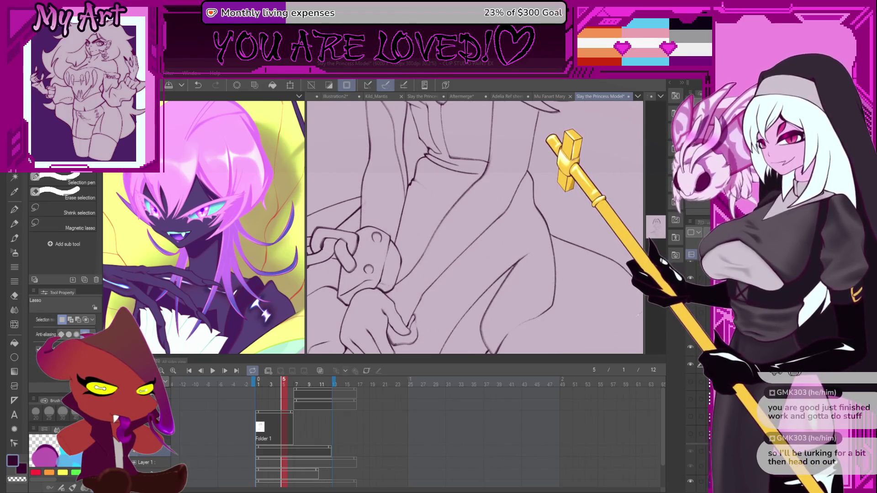
key(w)
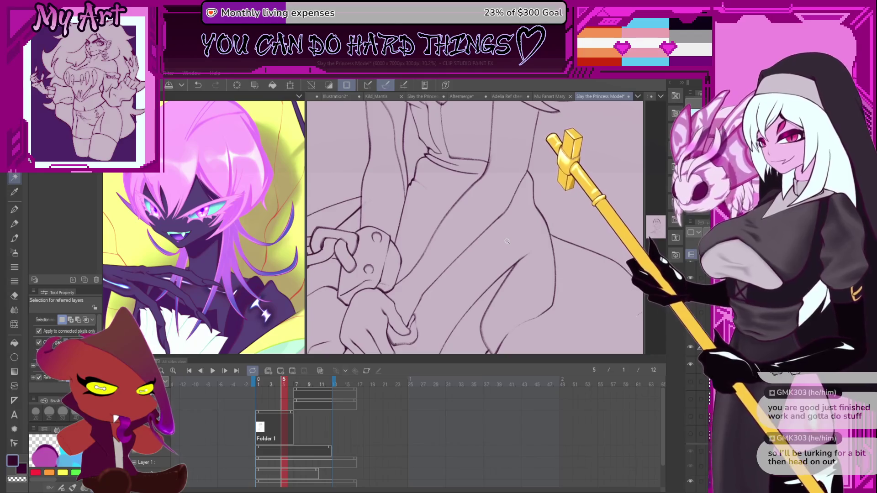
click(505, 251)
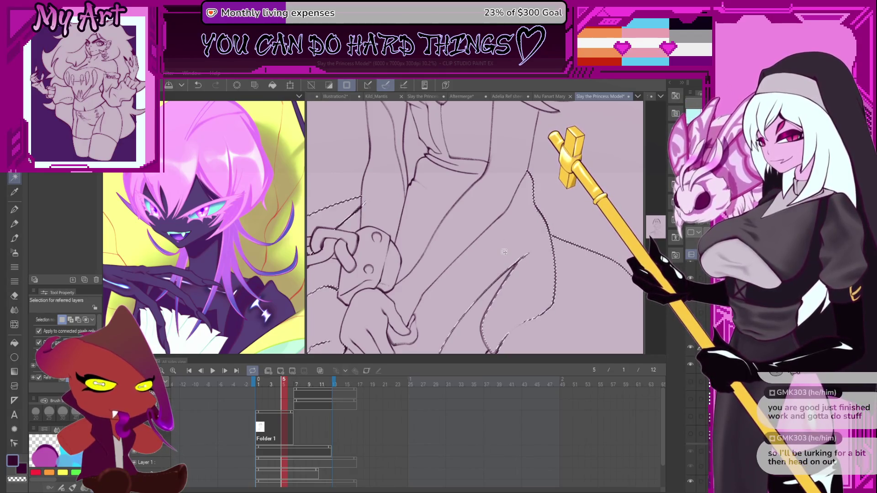
key(ctrl+d)
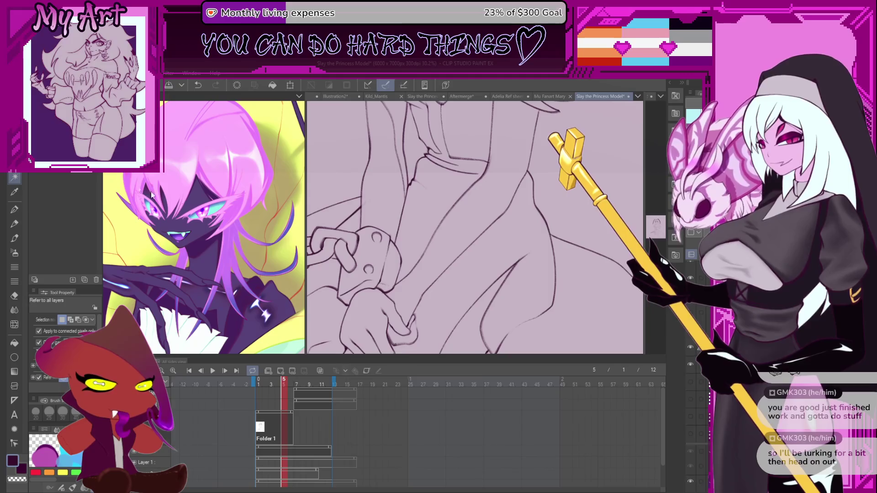
click(484, 267)
scroll(484, 268, down, 3)
scroll(485, 267, up, 2)
scroll(467, 233, down, 2)
shift+click(464, 227)
key(ctrl+z)
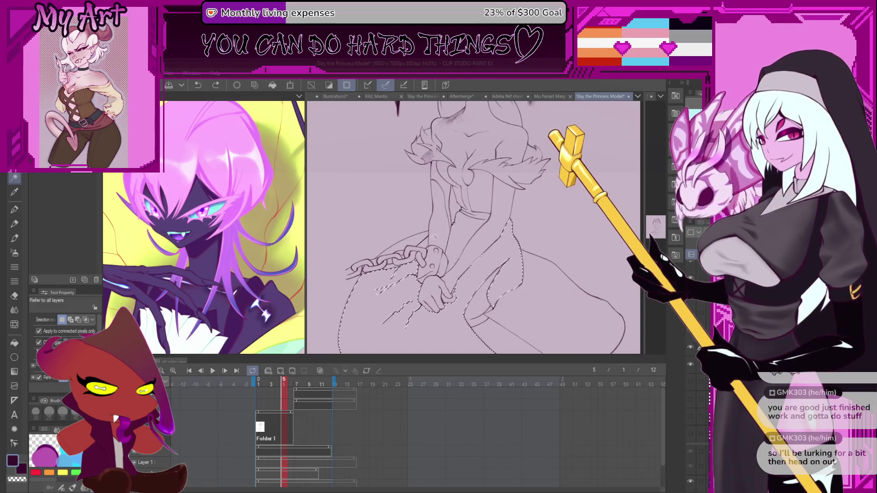
scroll(475, 212, up, 5)
Rotate the view around the cuffed hand while switching between the lasso and pencil tools
key(m)
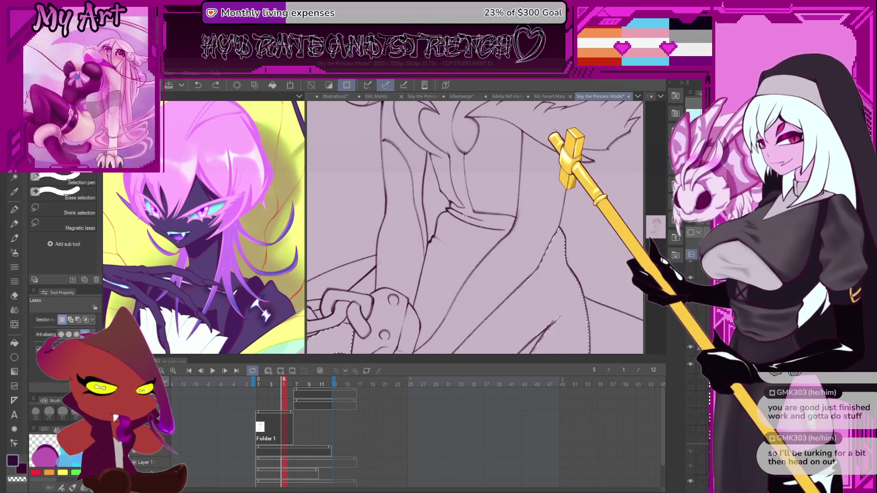
scroll(473, 213, down, 2)
drag(472, 213, 456, 196)
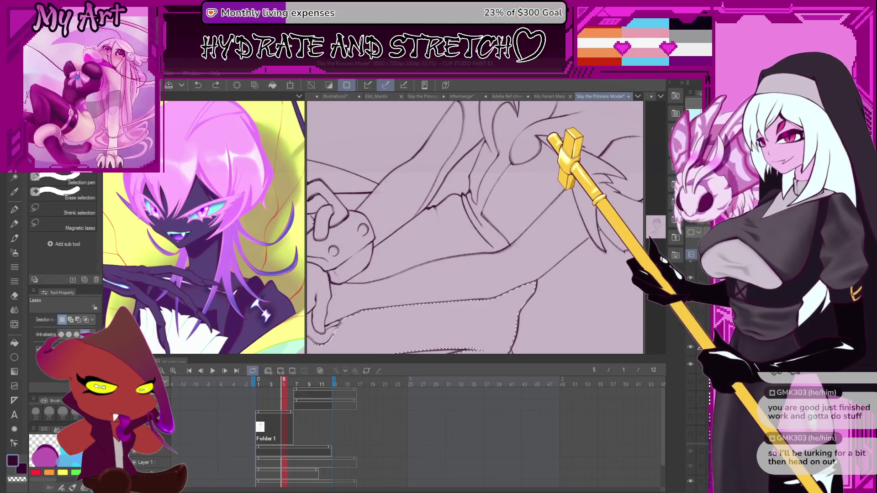
scroll(485, 213, up, 5)
key(p)
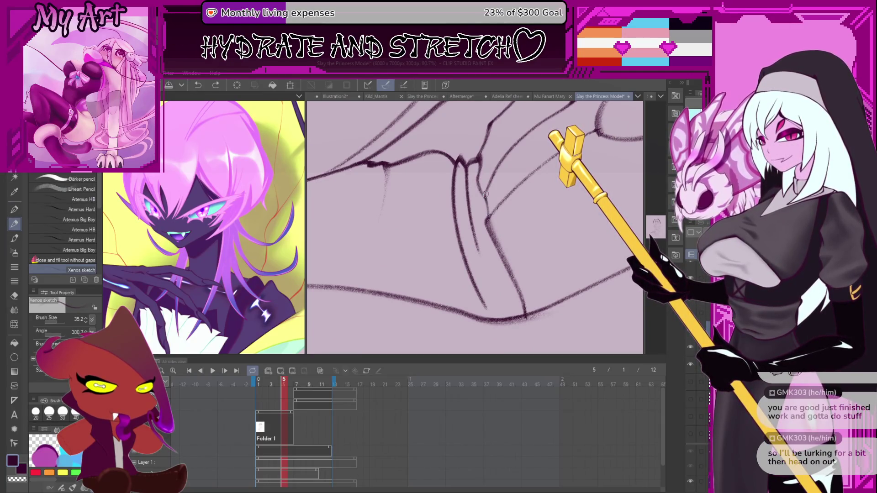
scroll(486, 195, down, 3)
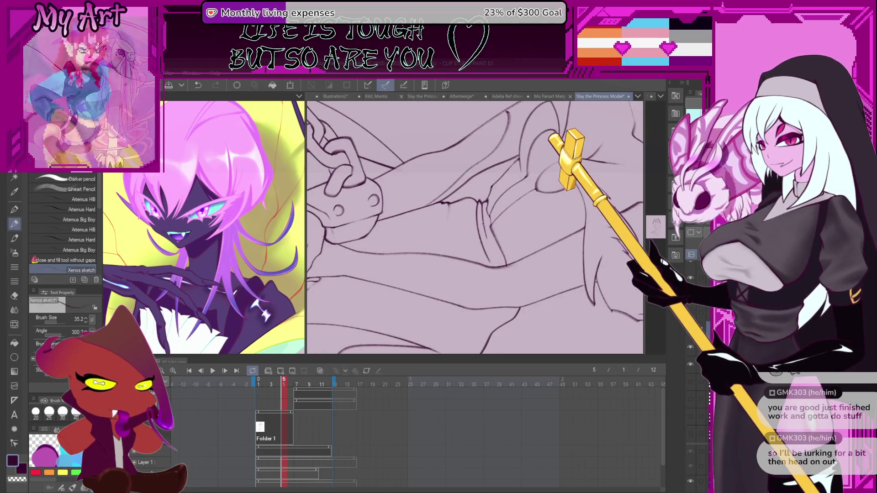
scroll(483, 222, down, 4)
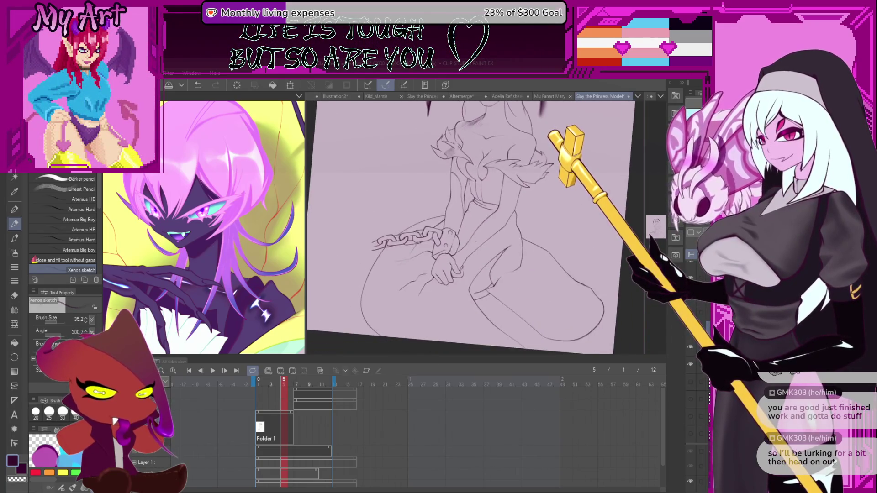
scroll(476, 243, up, 3)
Auto-select the garment around the cuffed hands, the arm and chain area, and the chain-hand gap
key(w)
click(508, 246)
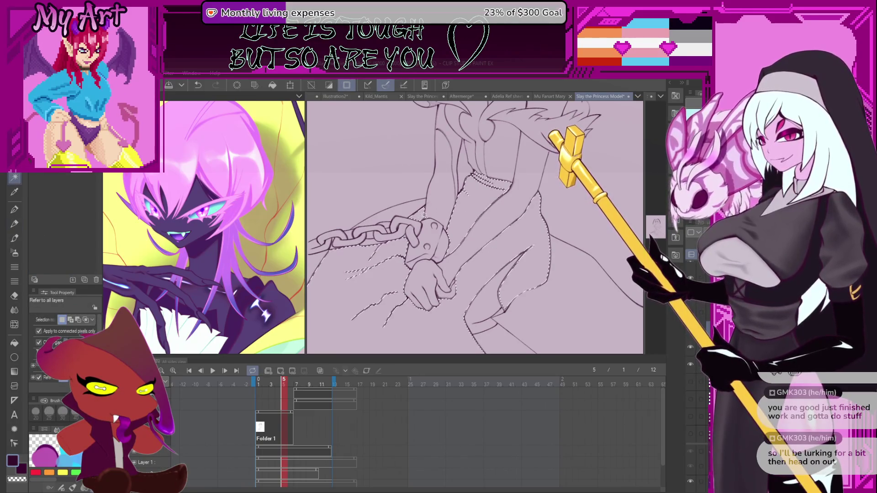
shift+click(394, 230)
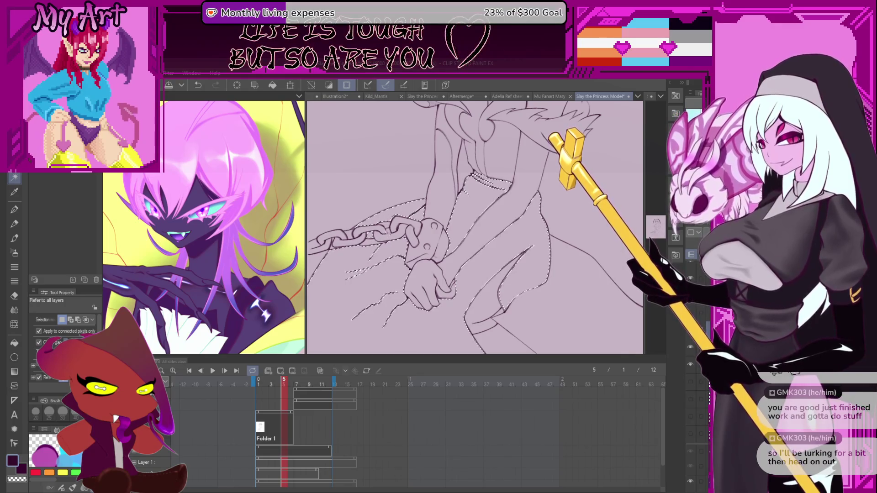
shift+click(396, 265)
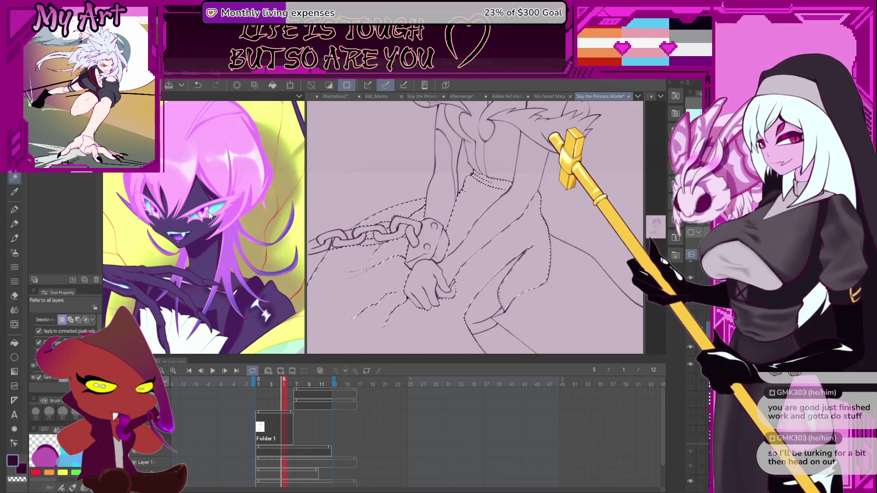
drag(520, 163, 489, 219)
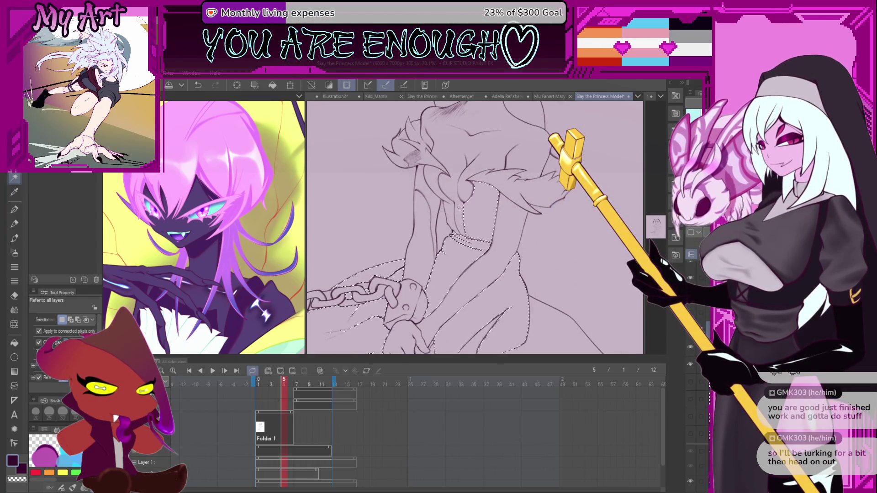
scroll(472, 194, down, 2)
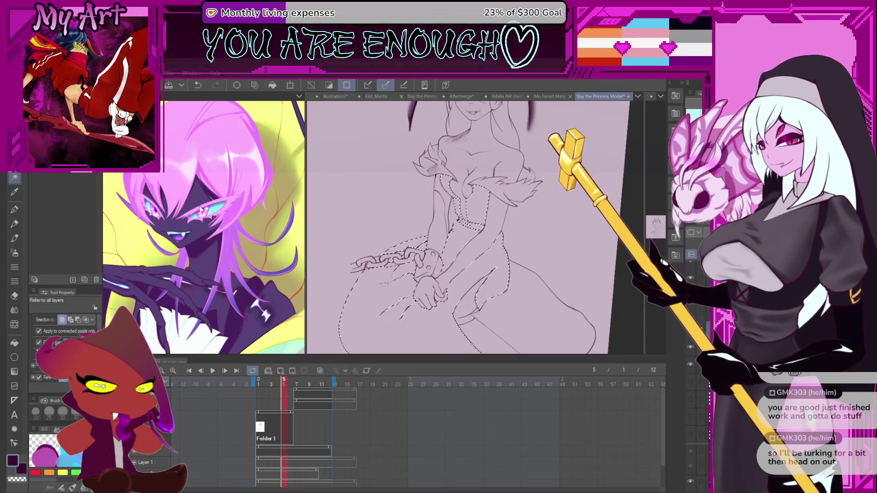
scroll(438, 214, down, 2)
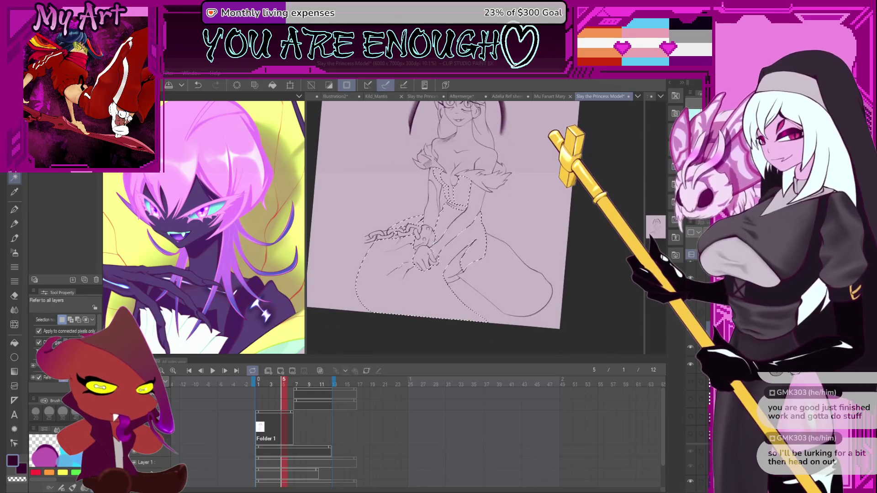
key(b)
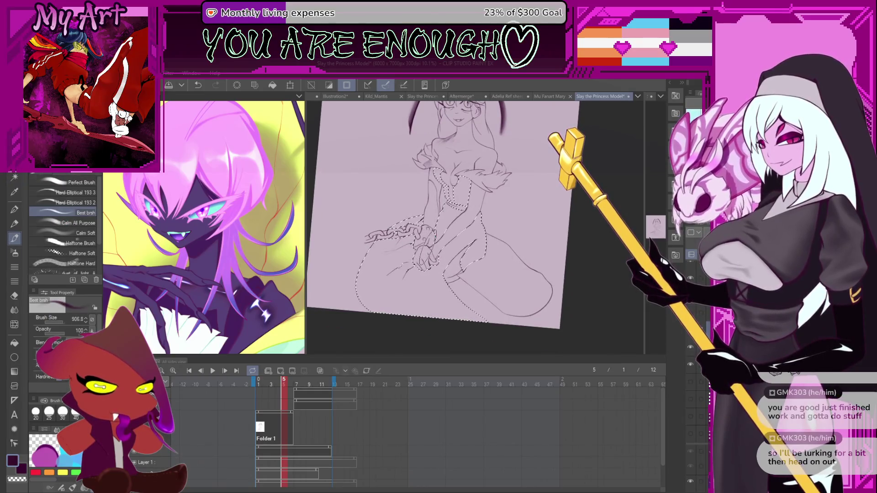
key(b)
key(p)
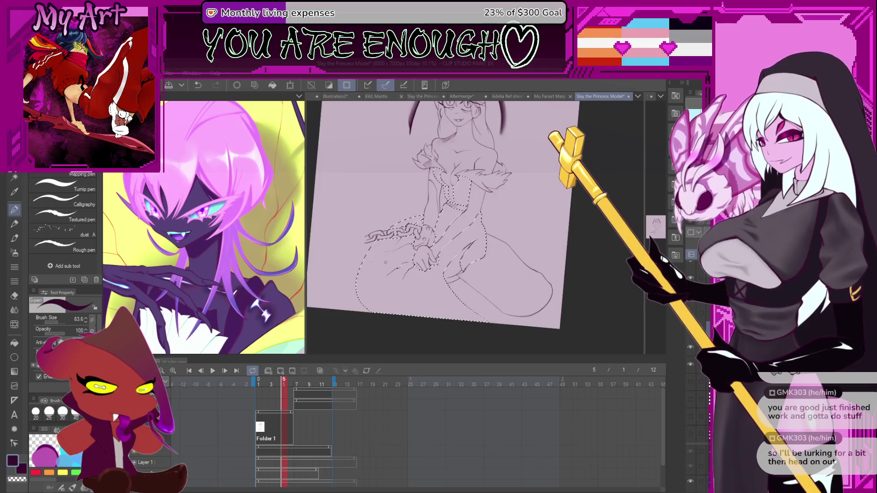
click(15, 225)
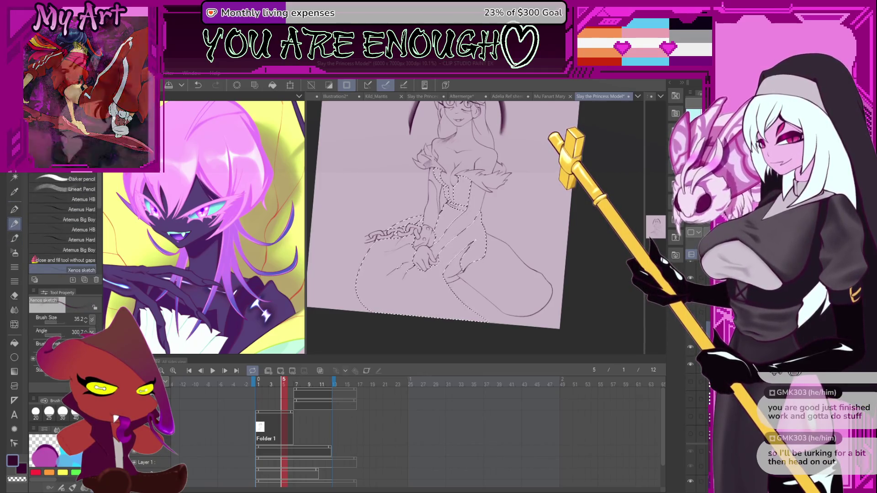
click(82, 189)
mouse_move(441, 265)
mouse_down()
mouse_move(427, 304)
mouse_move(408, 314)
mouse_up()
key(ctrl+z)
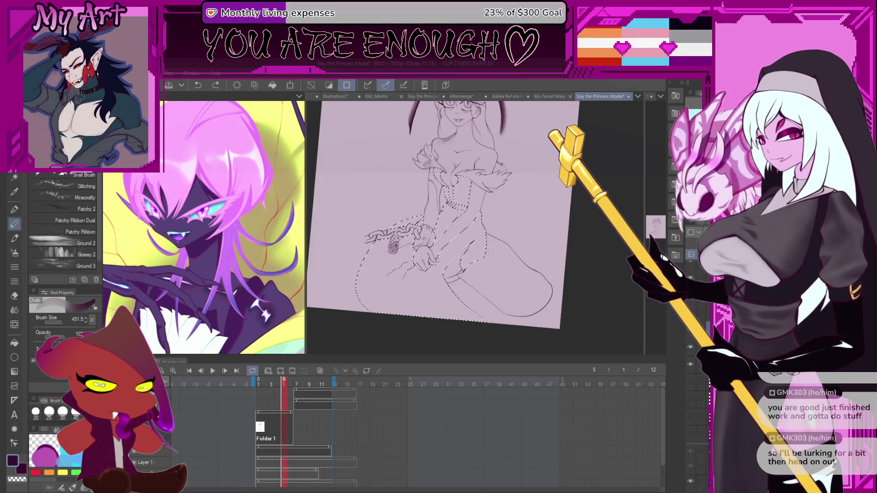
drag(401, 262, 402, 302)
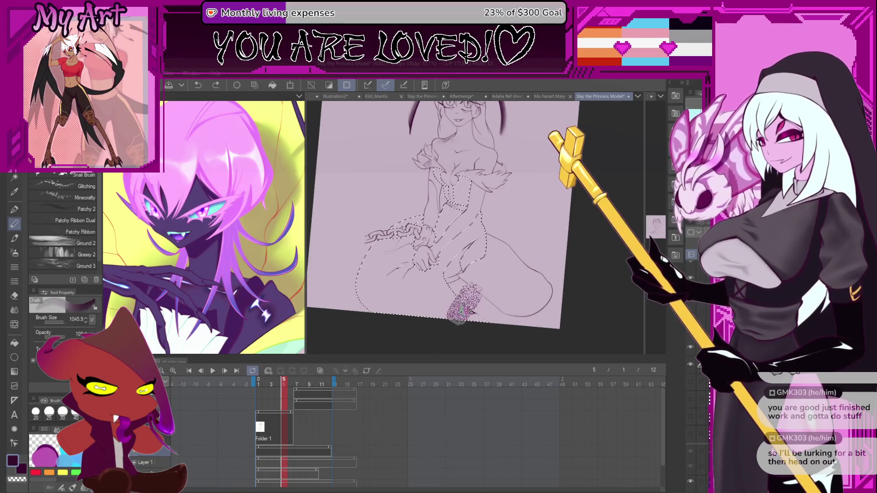
key(bracketright)
key(bracketright)
key(bracketright)
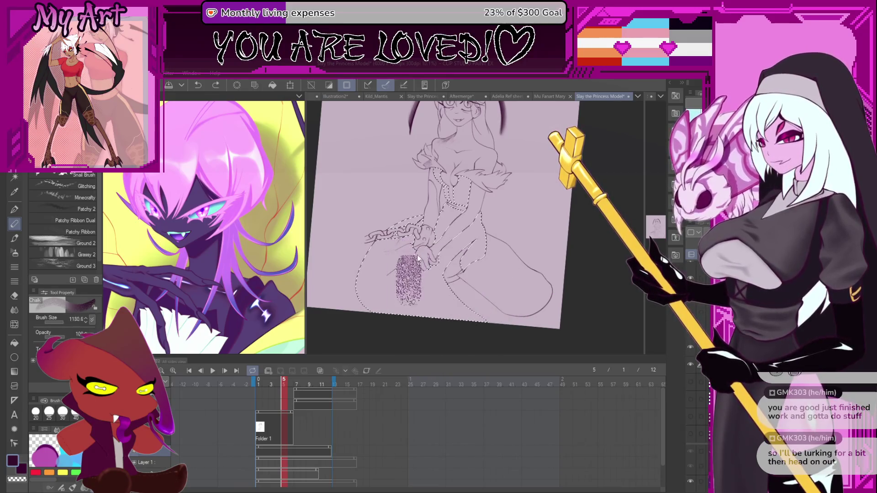
key(b)
key(ctrl+z)
key(bracketright)
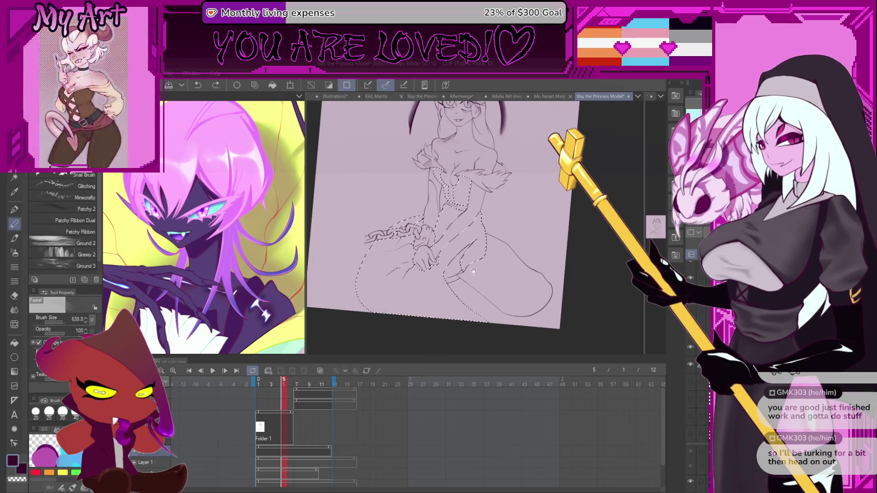
scroll(473, 271, up, 2)
key(w)
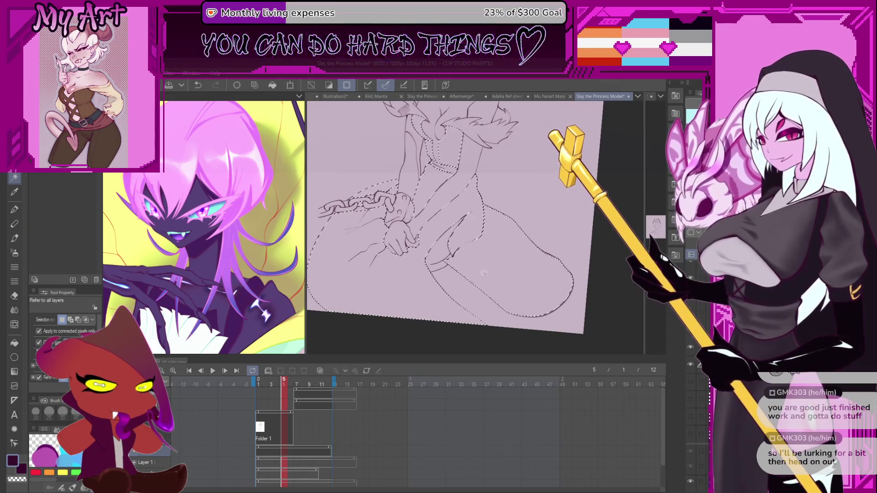
scroll(475, 265, up, 4)
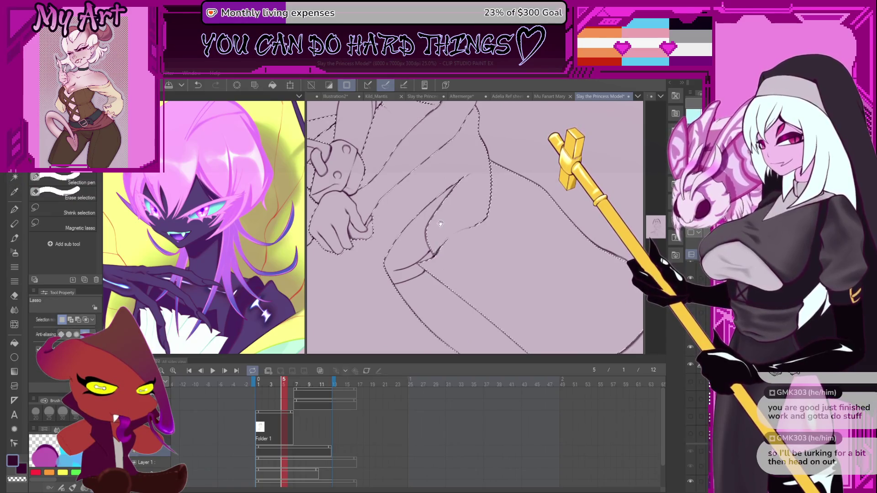
Lasso in an extra area near the hand, then set the Pastel pencil to size 303.6
mouse_move(453, 249)
mouse_down()
mouse_move(471, 240)
mouse_move(480, 277)
mouse_up()
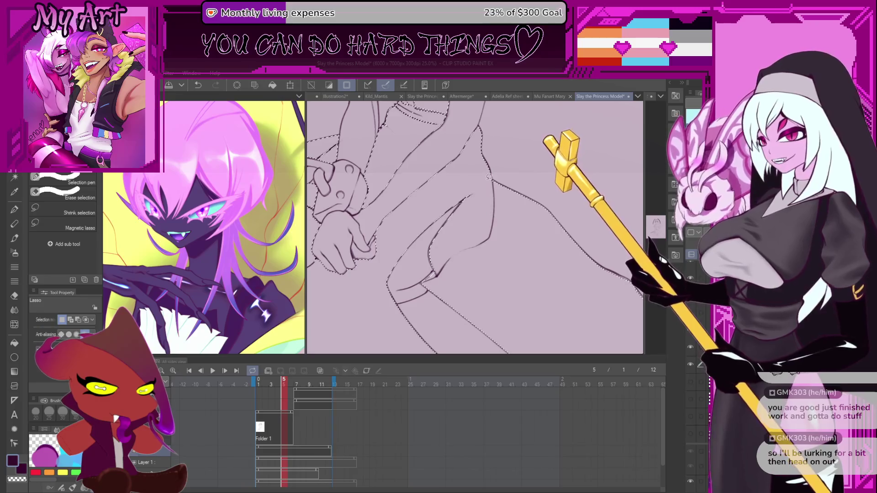
mouse_move(558, 289)
mouse_down()
mouse_move(495, 290)
mouse_move(485, 268)
mouse_up()
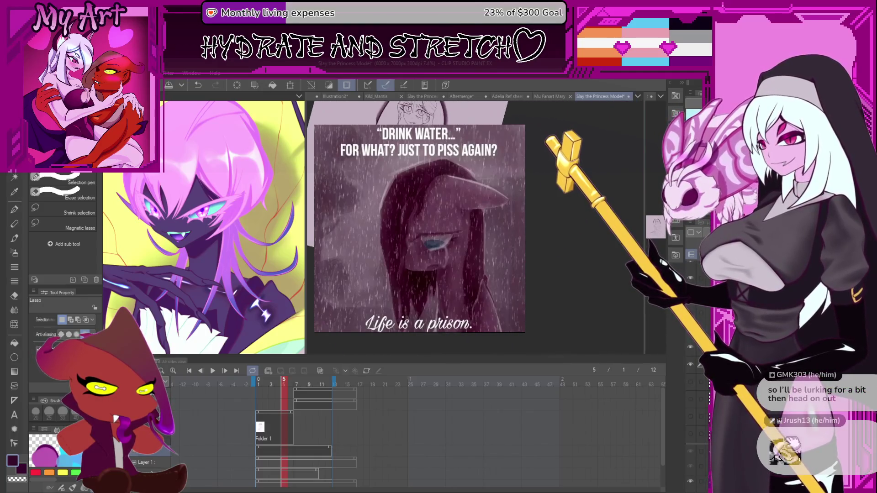
key(b)
key(b)
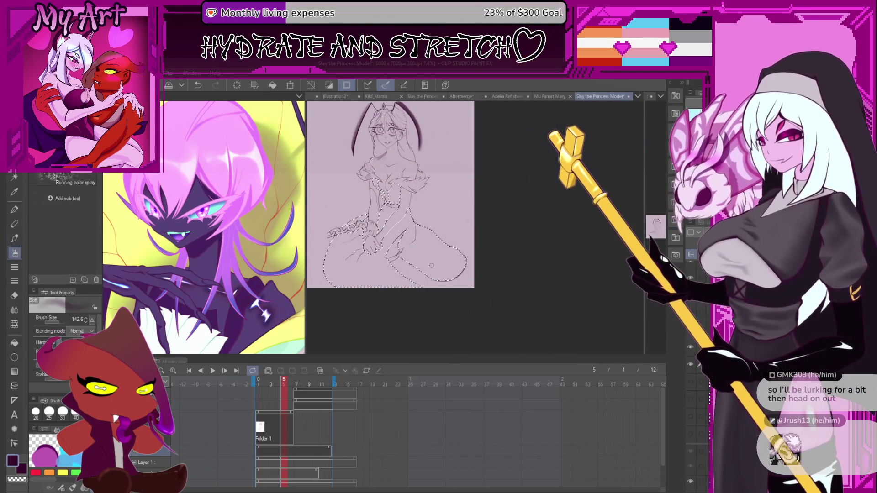
key(p)
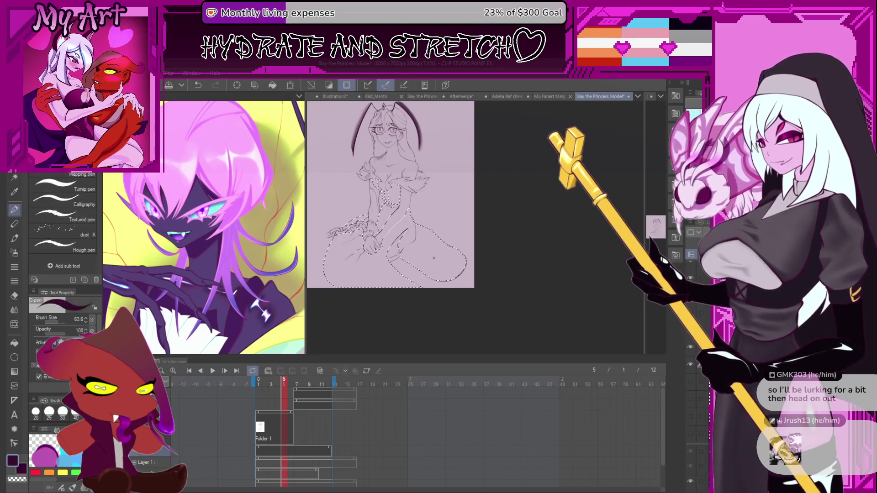
scroll(434, 255, up, 1)
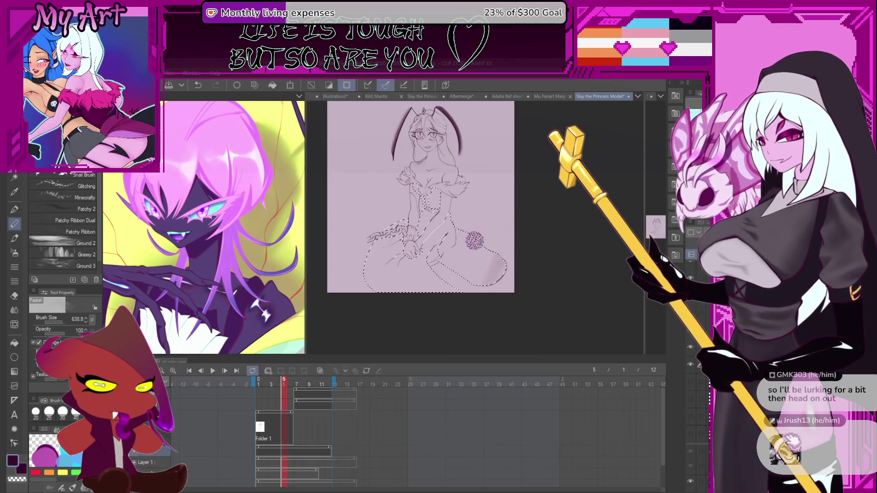
scroll(474, 241, up, 1)
ctrl+alt+drag(478, 240, 485, 310)
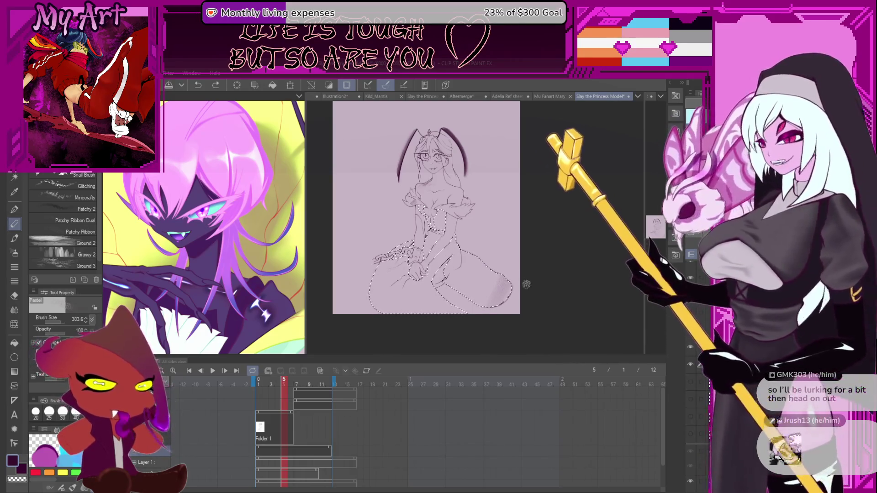
Try grey pastel shading on the lower-right skirt, then undo it
scroll(521, 264, up, 2)
mouse_move(493, 276)
mouse_down()
mouse_move(476, 295)
mouse_move(501, 261)
mouse_move(461, 288)
mouse_up()
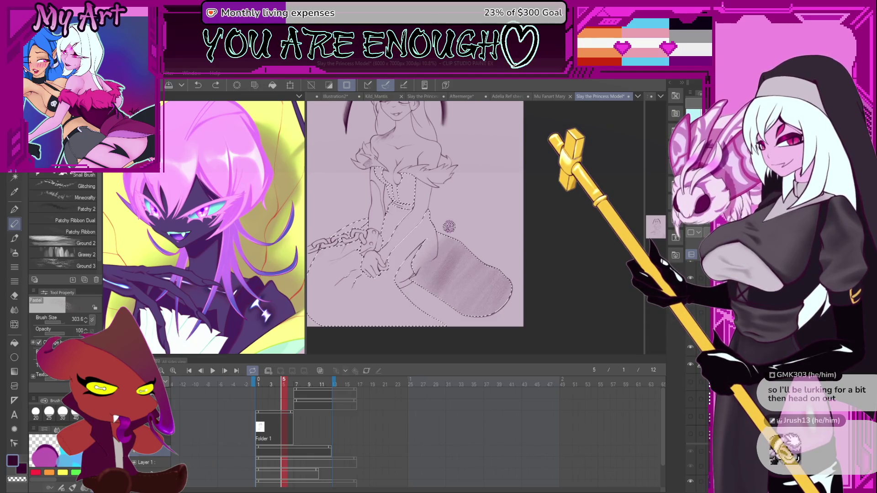
drag(470, 264, 523, 250)
key(ctrl+z)
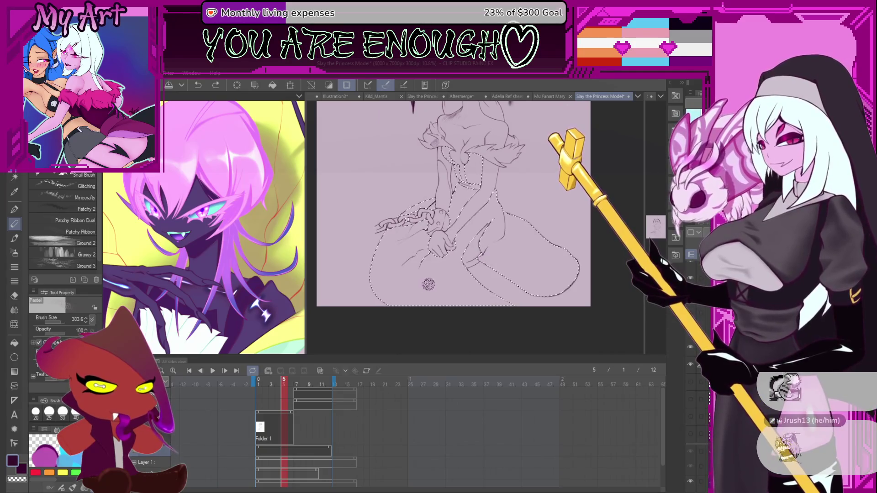
Shade the skirt's right side through to its upper-left edge with grainy grey pastel
key(g)
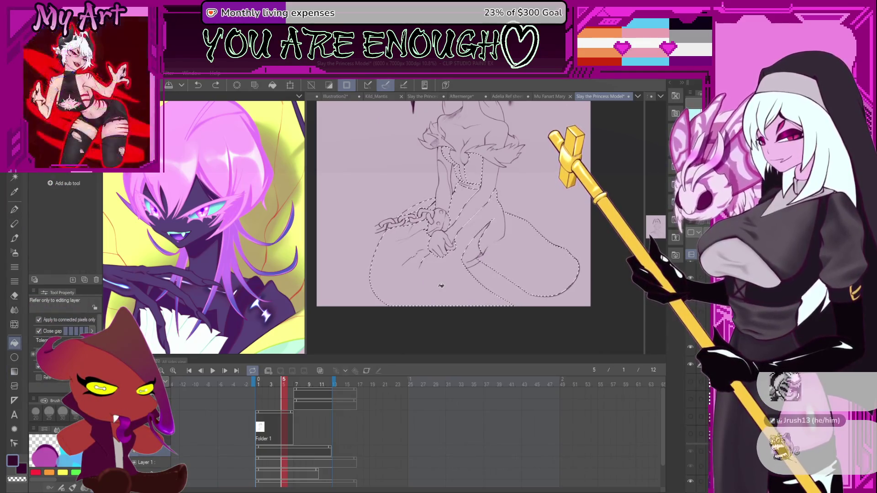
key(p)
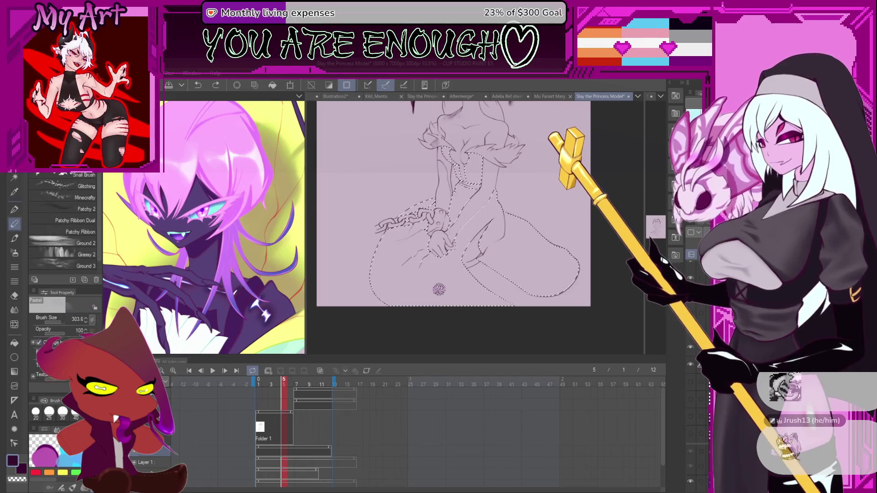
scroll(496, 254, up, 3)
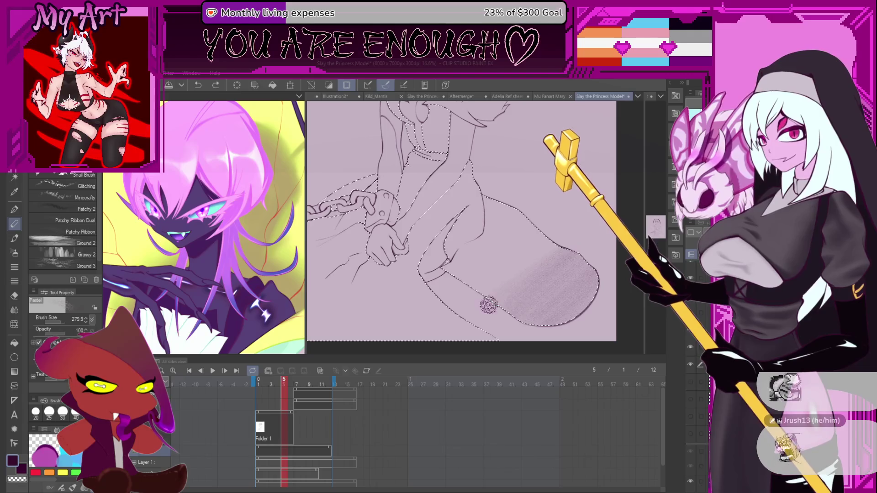
drag(525, 264, 478, 294)
drag(546, 236, 463, 290)
drag(547, 229, 458, 277)
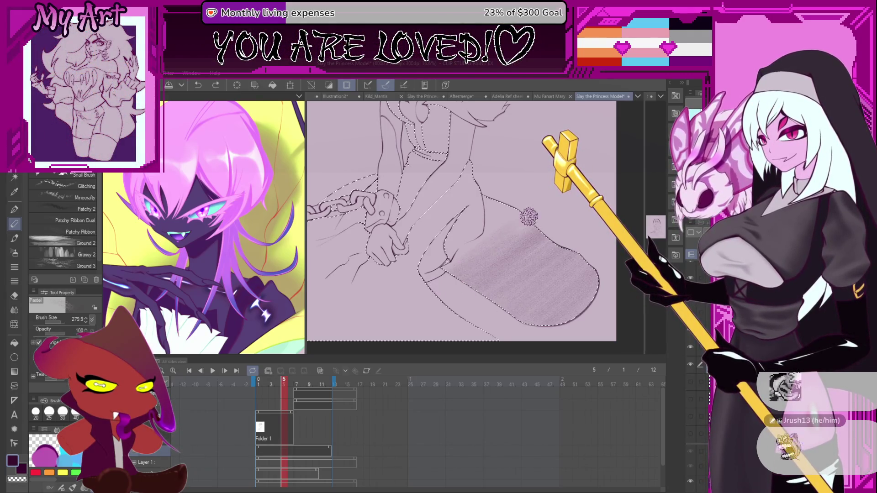
mouse_move(505, 224)
mouse_down()
mouse_move(460, 239)
mouse_move(505, 208)
mouse_move(463, 232)
mouse_up()
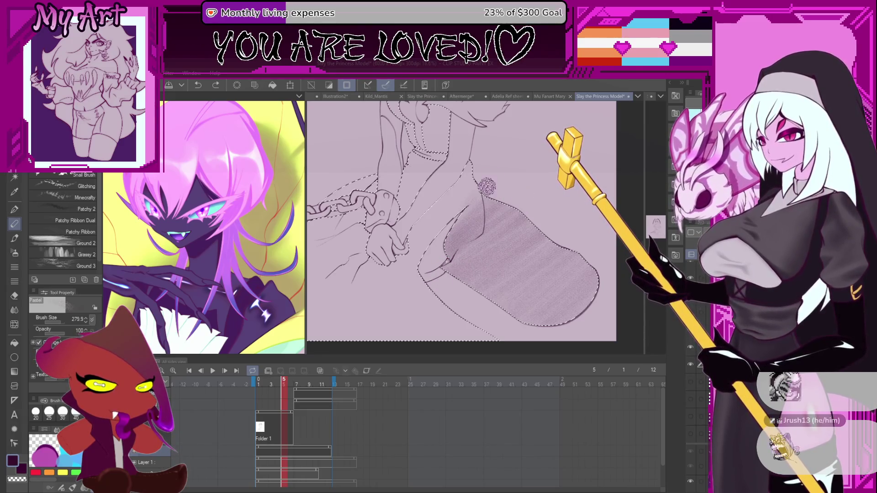
mouse_move(452, 219)
mouse_down()
mouse_move(431, 183)
mouse_move(437, 201)
mouse_up()
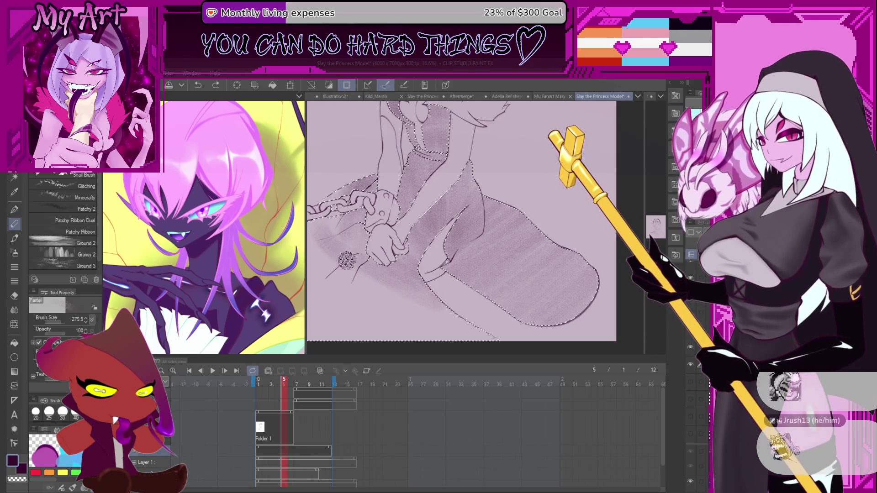
drag(357, 273, 393, 237)
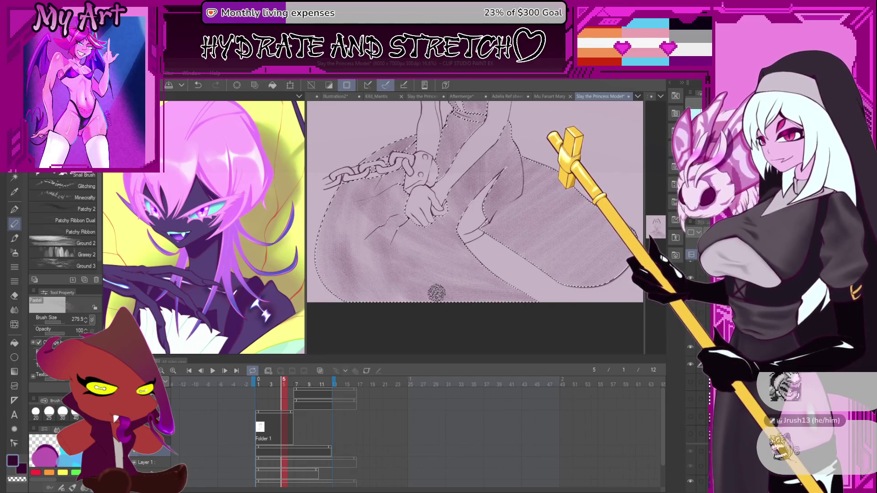
scroll(503, 291, down, 2)
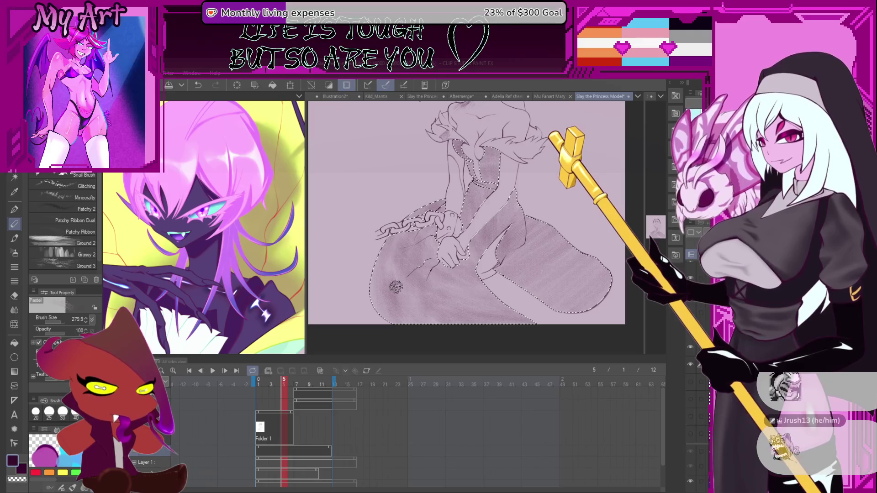
scroll(439, 263, down, 3)
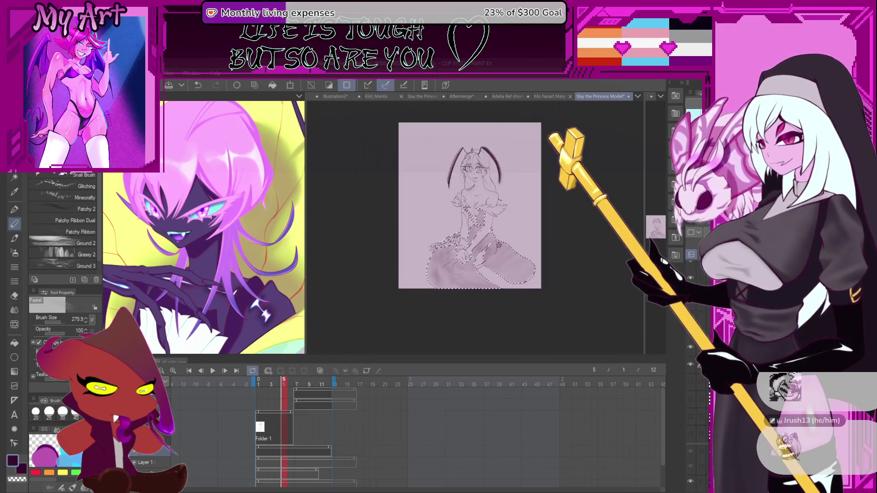
Add a new layer and undo both the dark skirt fill and the streaky shading
scroll(438, 263, up, 2)
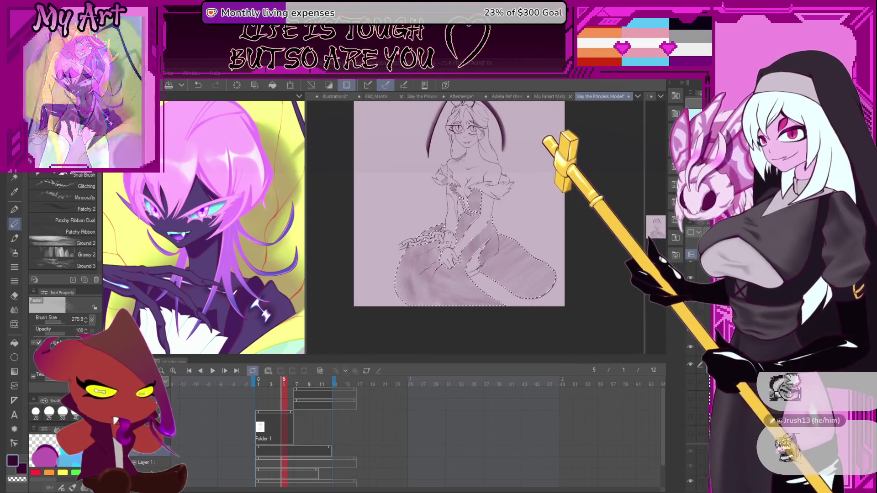
key(ctrl+shift+n)
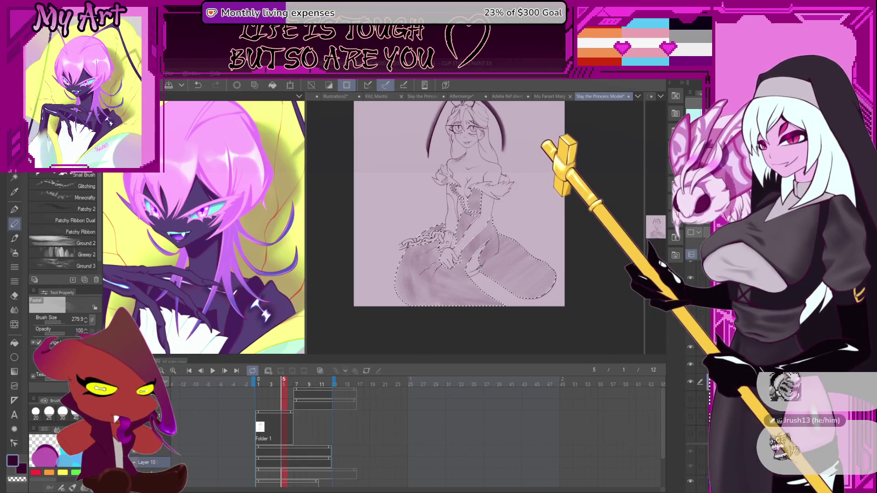
key(g)
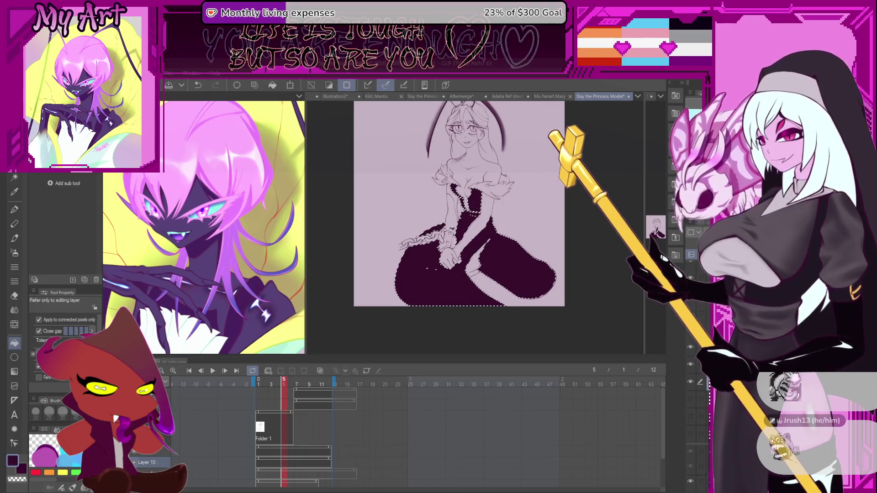
key(ctrl+z)
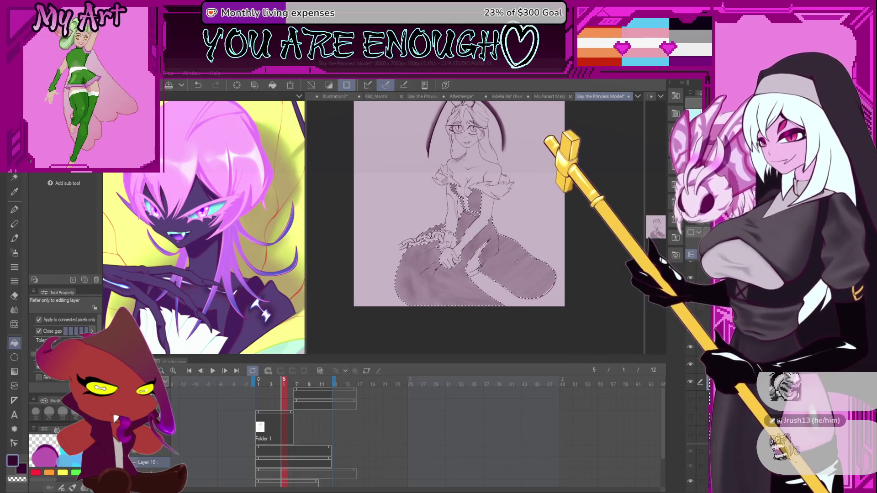
key(ctrl+z)
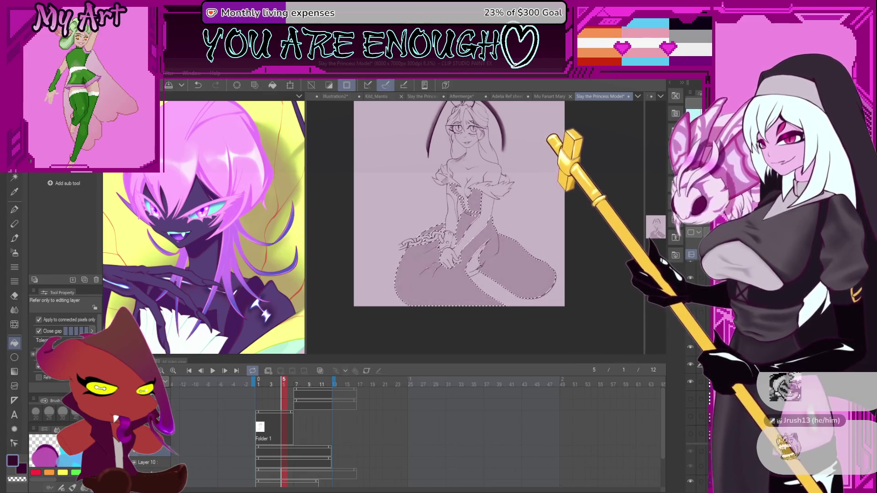
scroll(550, 247, up, 5)
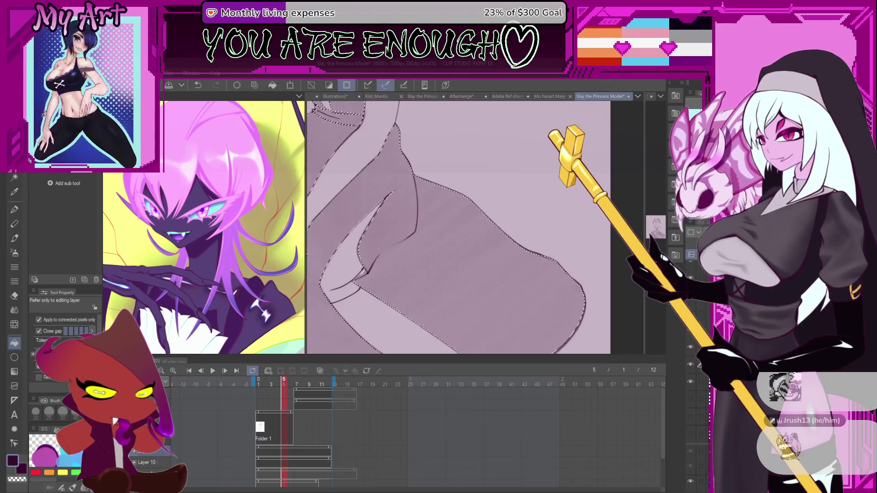
scroll(495, 245, down, 3)
Return to the brush and zoom out, nudging the view up and left
key(p)
scroll(493, 257, down, 1)
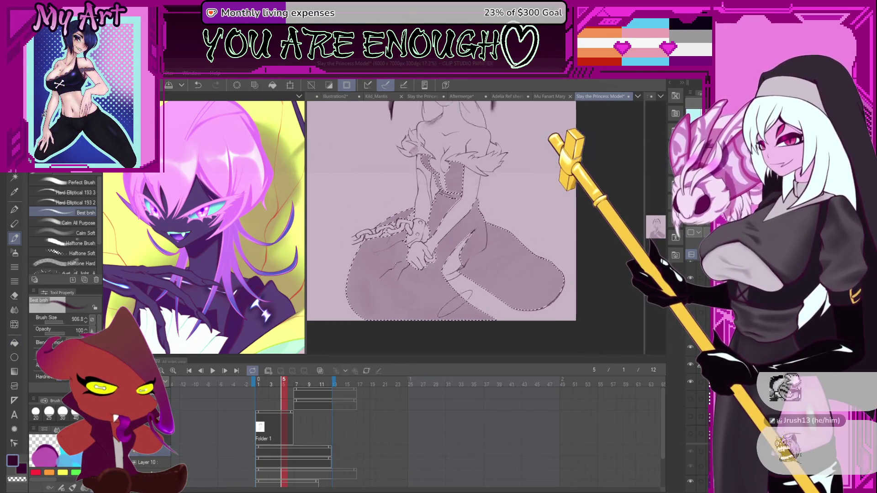
scroll(493, 257, down, 2)
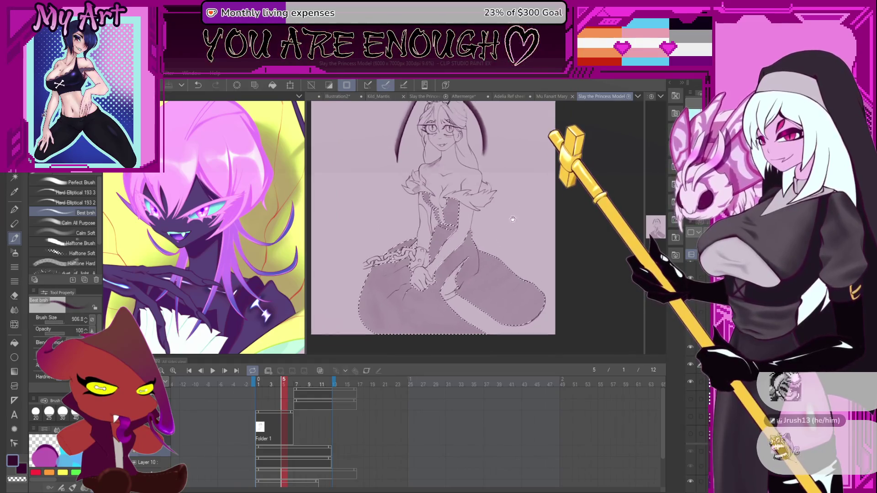
drag(519, 271, 508, 264)
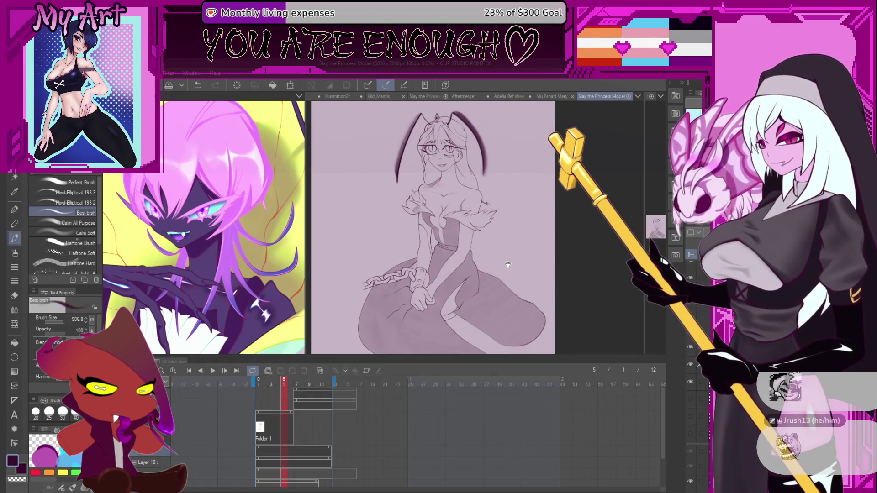
click(212, 371)
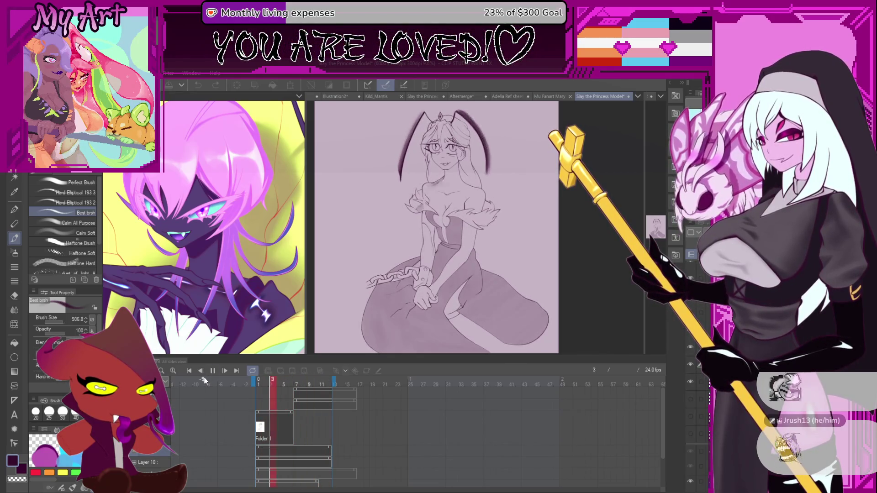
click(212, 372)
drag(502, 247, 519, 246)
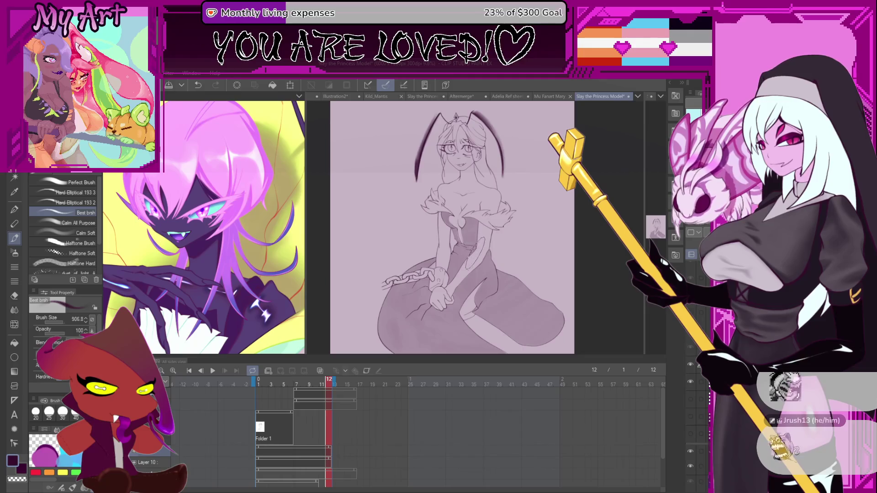
scroll(514, 338, up, 1)
mouse_move(502, 277)
mouse_down()
mouse_move(506, 311)
mouse_move(553, 247)
mouse_up()
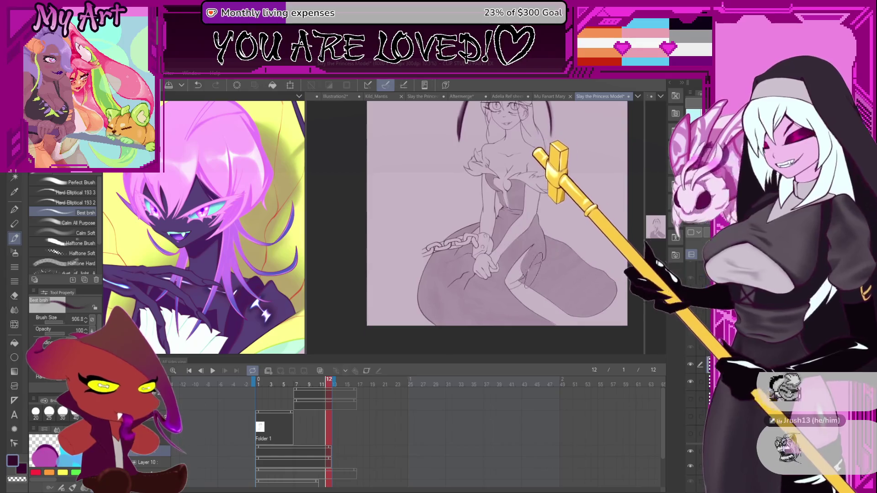
scroll(497, 247, up, 2)
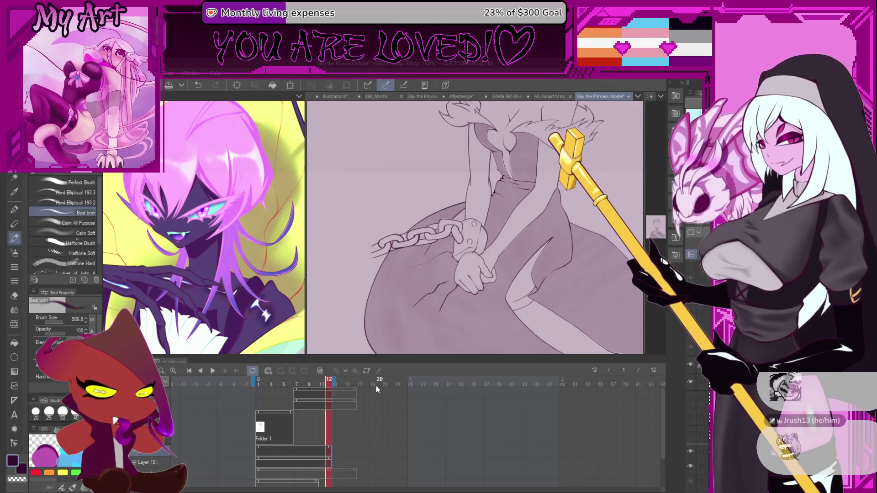
click(286, 388)
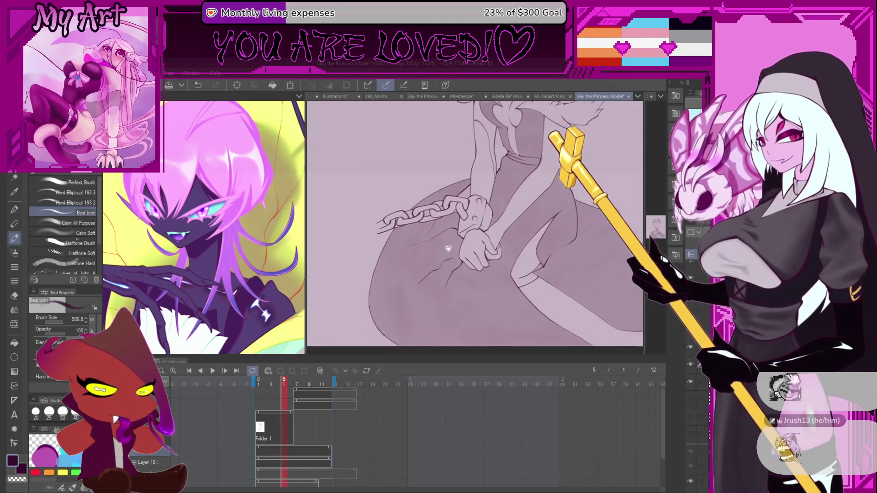
drag(516, 174, 523, 234)
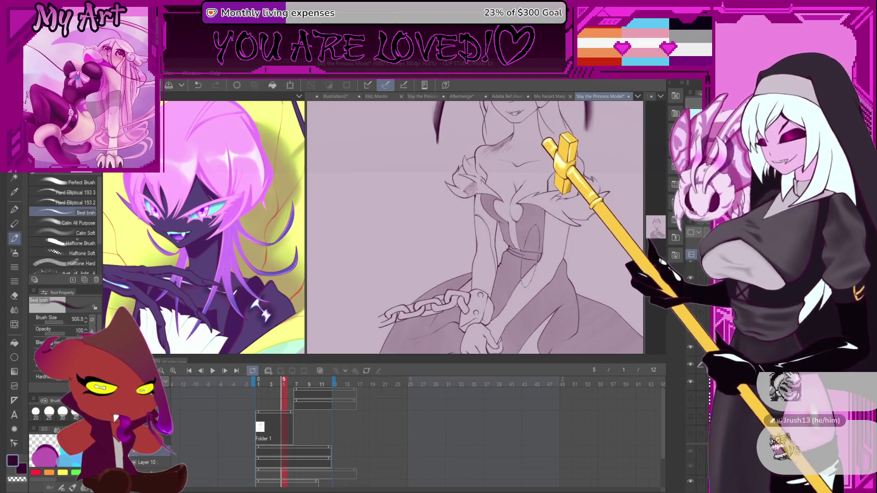
key(p)
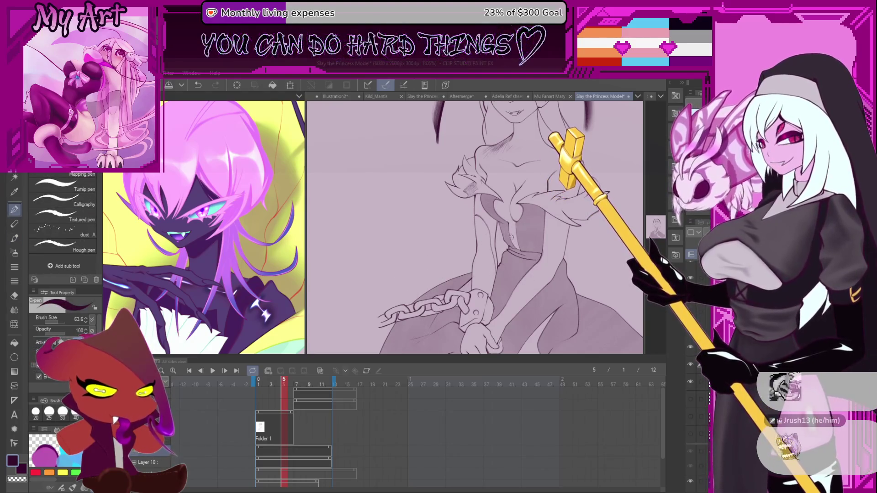
Cycle through the pencil sub-tools and presets, settling on the large pencil preset
scroll(525, 235, up, 3)
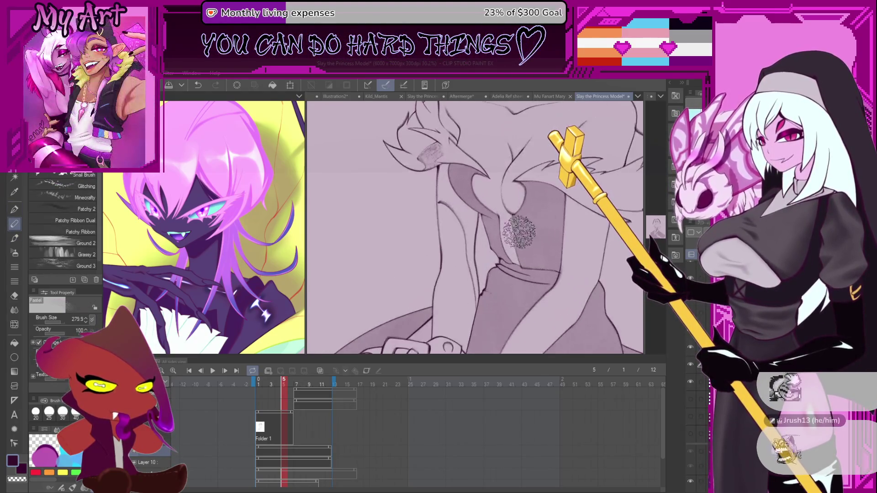
key(p)
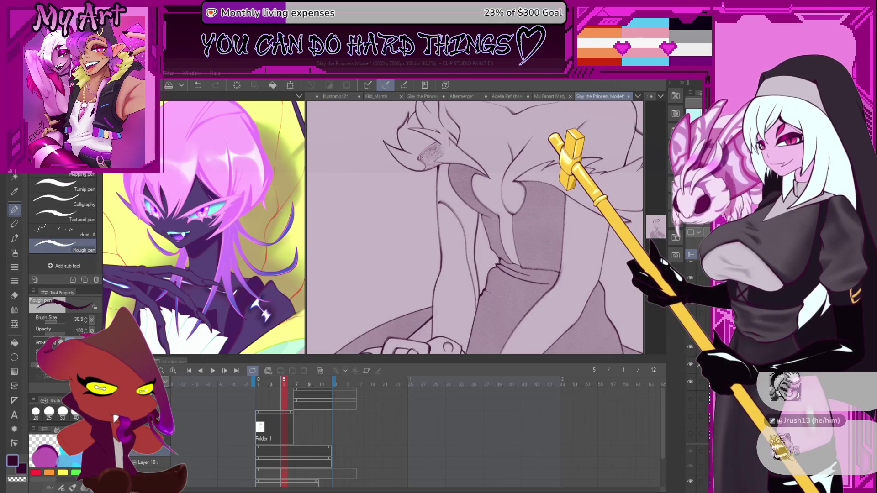
key(p)
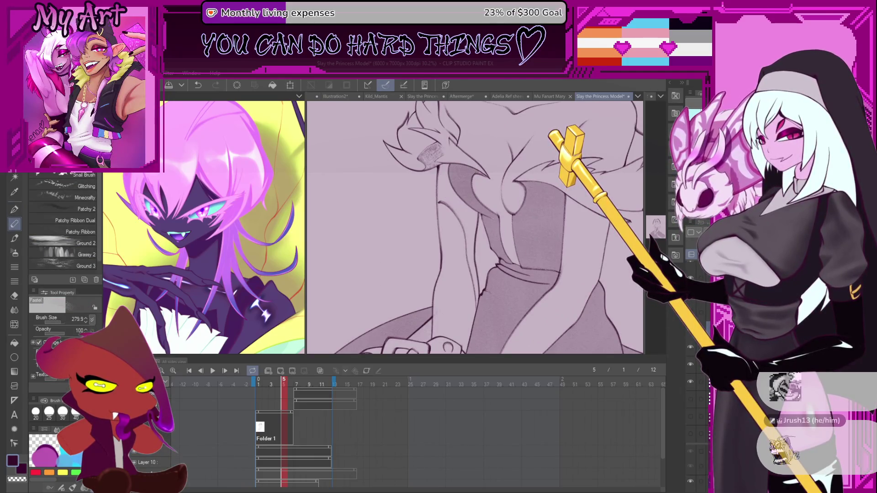
key(p)
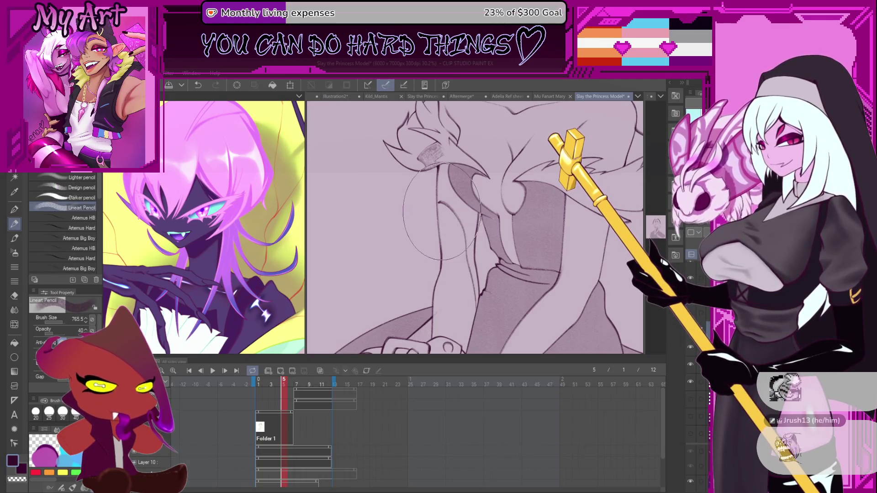
key(period)
key(period)
key(period)
key(period)
key(period)
key(period)
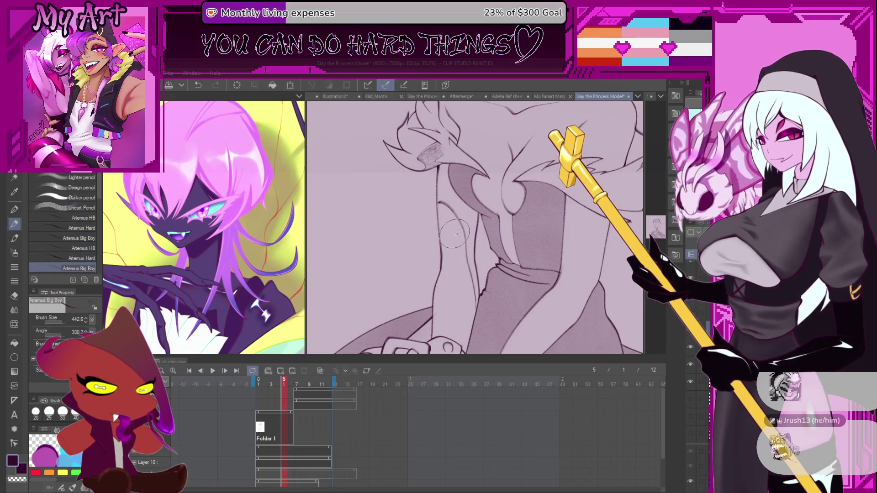
key(period)
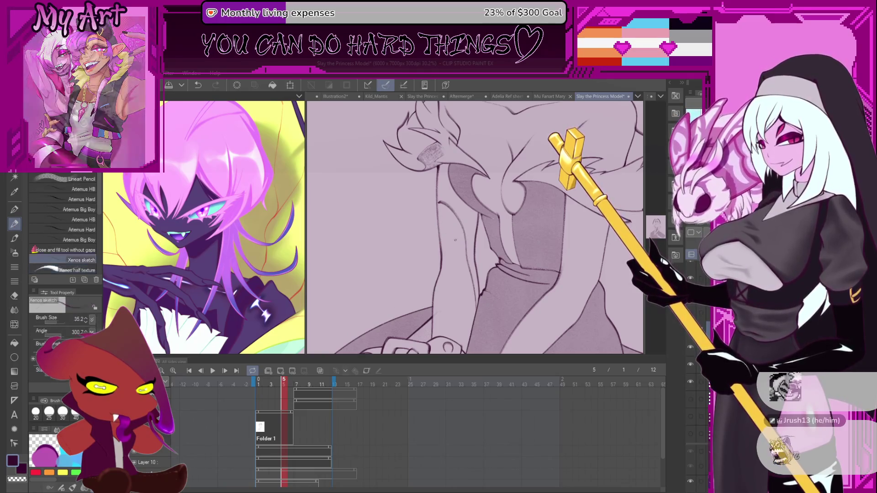
key(comma)
key(comma)
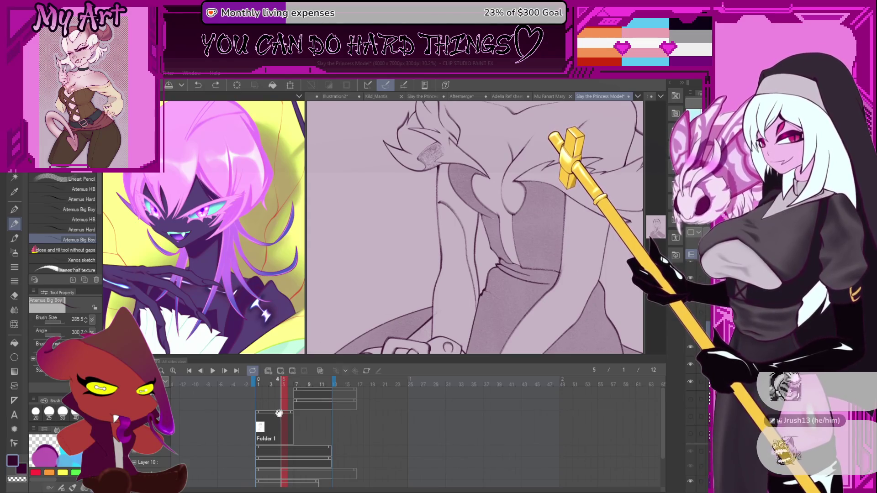
Shrink the brush to 91.7, jump to frame 1, fit the whole figure, and widen the side pane
drag(465, 237, 472, 284)
scroll(472, 284, up, 2)
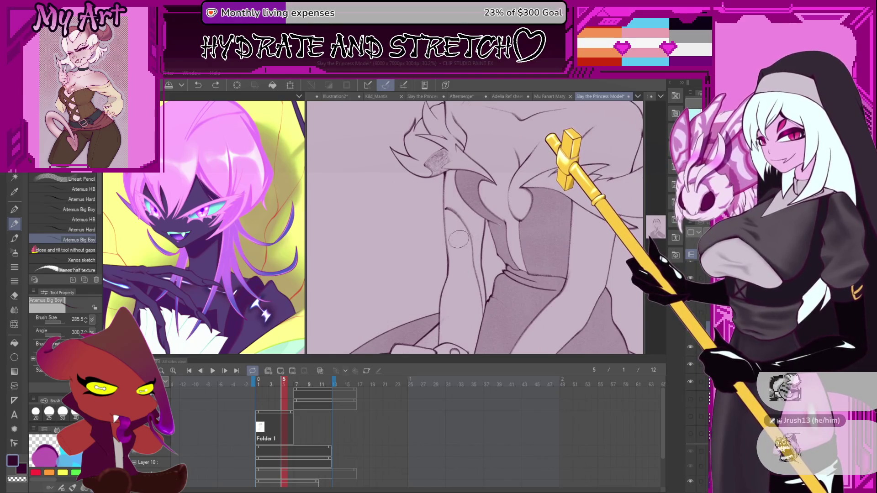
scroll(459, 239, up, 2)
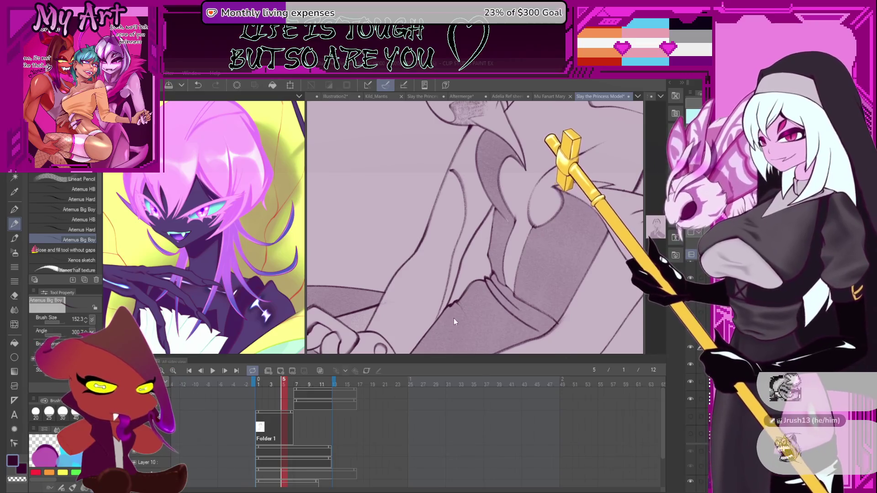
key(bracketleft)
key(Home)
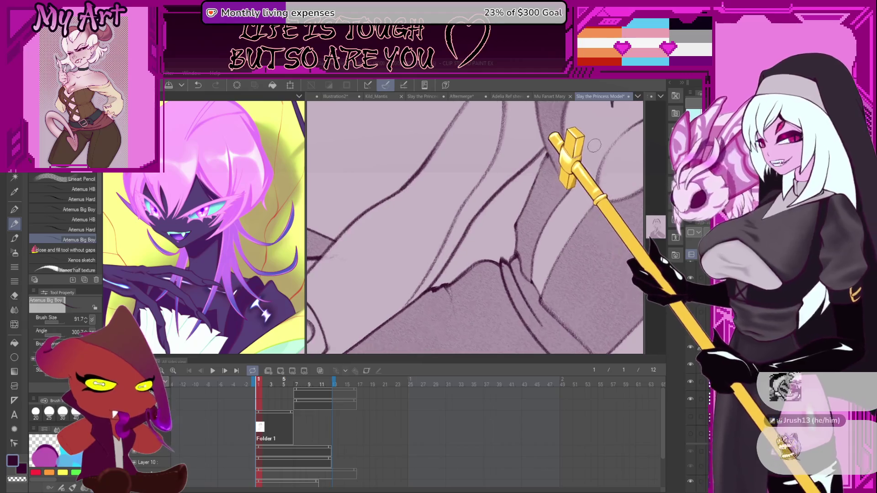
key(ctrl+0)
drag(642, 149, 478, 172)
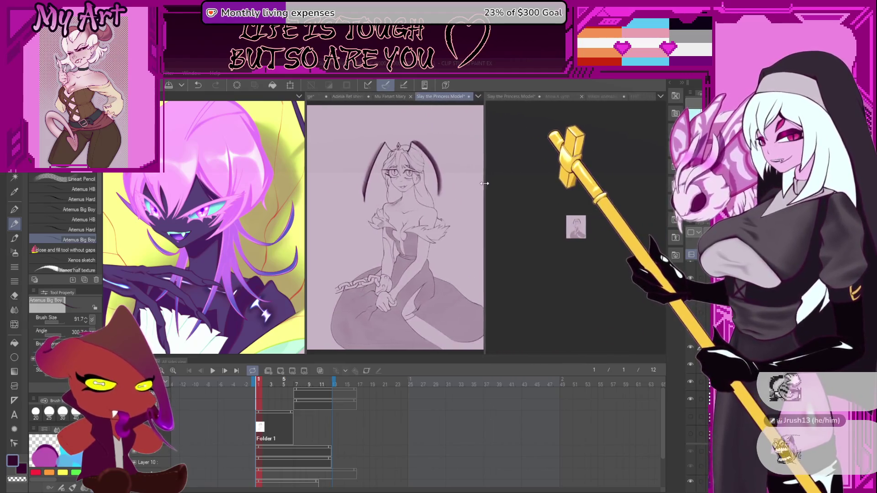
Show the Slay the Princess Model document in the side pane and draw a short stroke on the gown's folds
scroll(394, 242, up, 4)
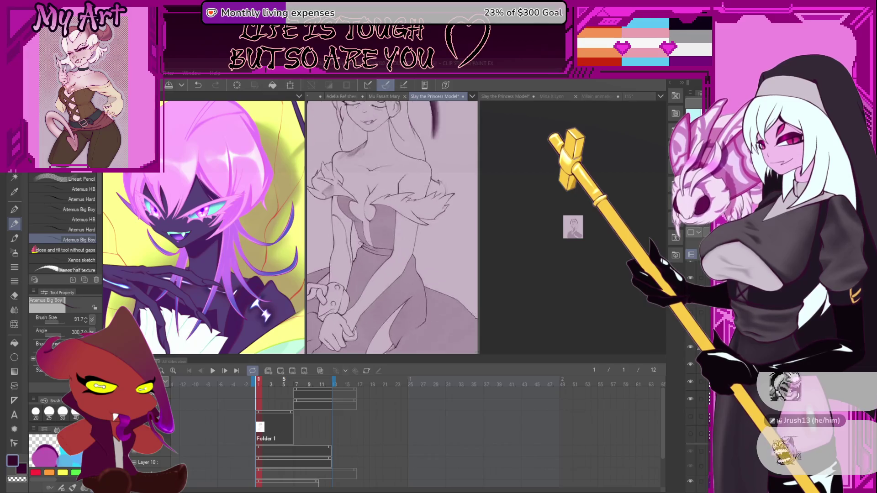
click(568, 229)
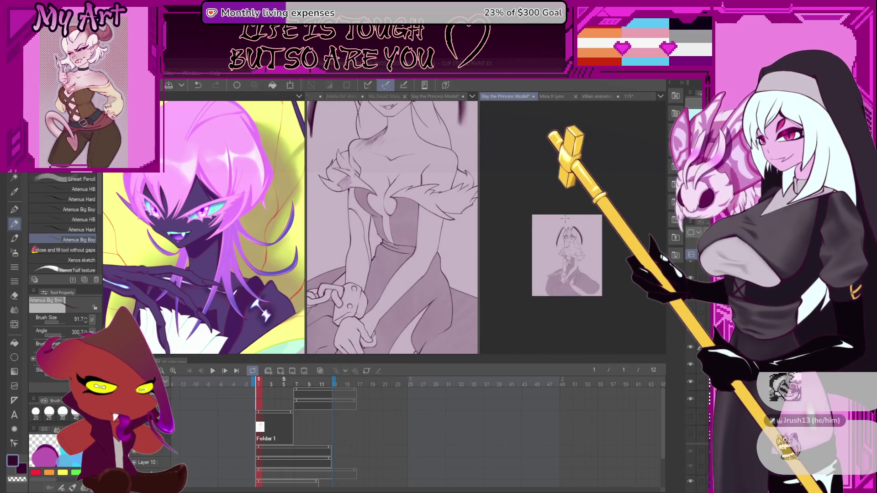
scroll(519, 197, up, 5)
scroll(519, 196, up, 5)
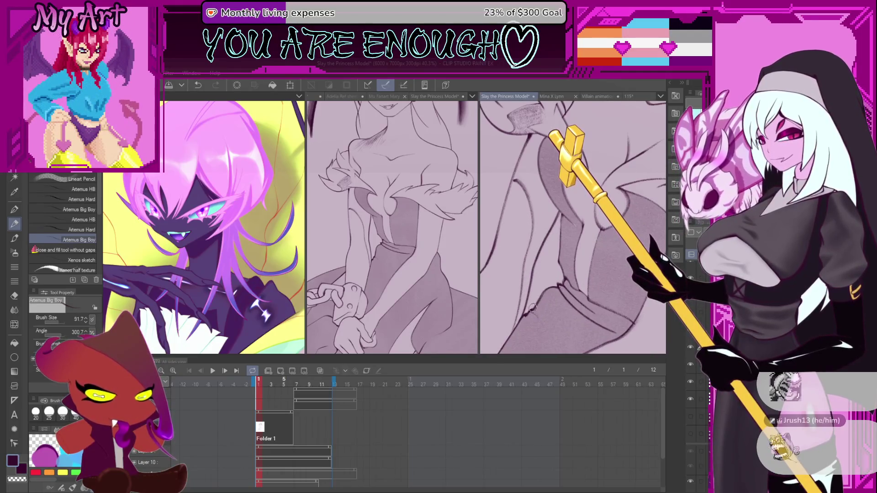
scroll(537, 297, up, 3)
drag(532, 285, 524, 292)
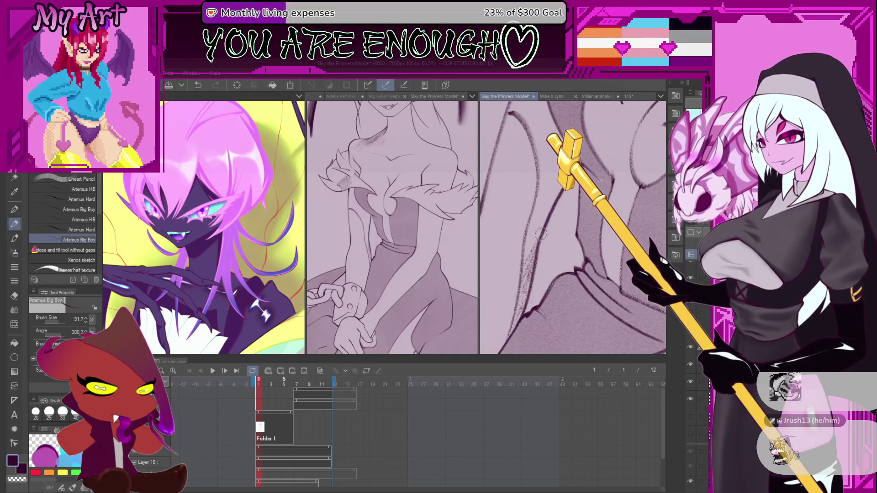
Rotate the view, switch to the freehand Lasso selection, and zoom out on the gown
key(h)
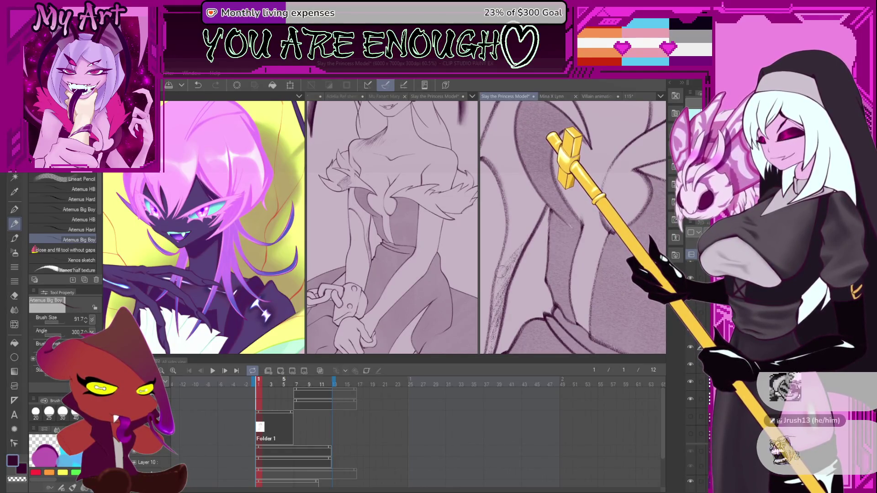
key(ctrl+minus)
key(m)
key(ctrl+minus)
mouse_move(511, 198)
mouse_down()
mouse_move(542, 155)
mouse_move(512, 193)
mouse_move(530, 256)
mouse_move(524, 288)
mouse_up()
key(ctrl+z)
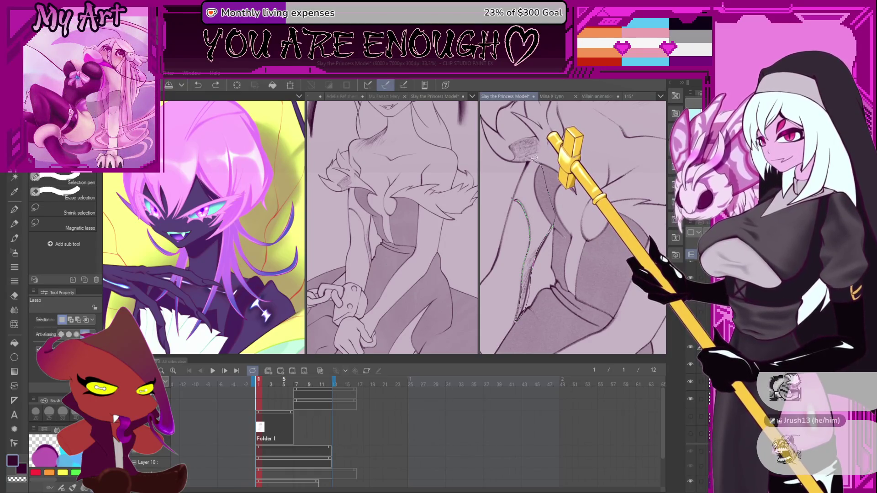
Lasso-select a gown fold, reverting earlier outlines and adding its top and left edges
drag(517, 180, 517, 180)
scroll(524, 308, up, 2)
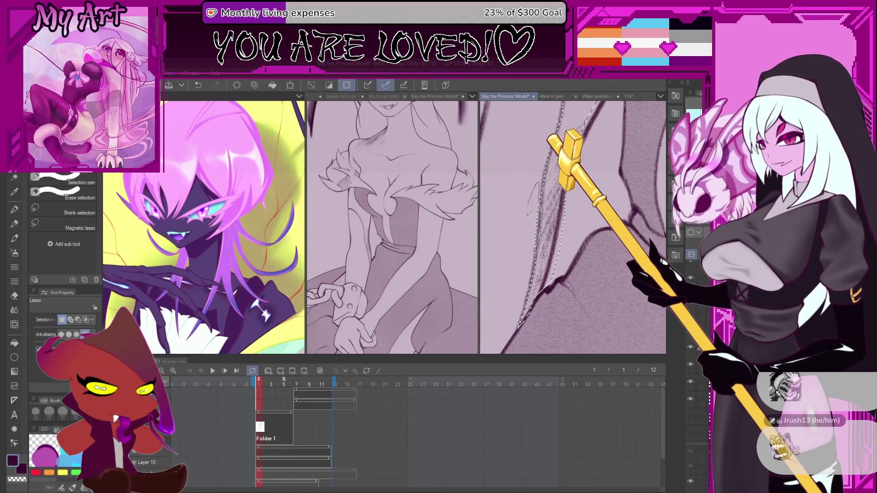
key(ctrl+z)
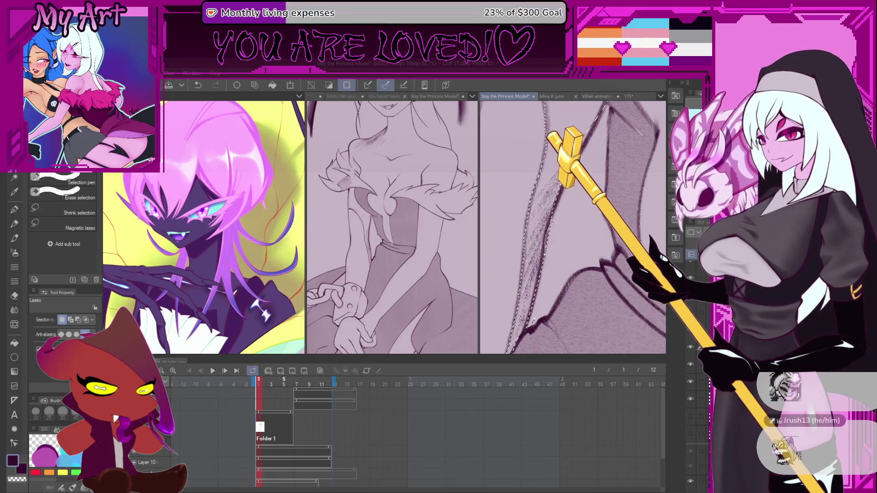
key(ctrl+z)
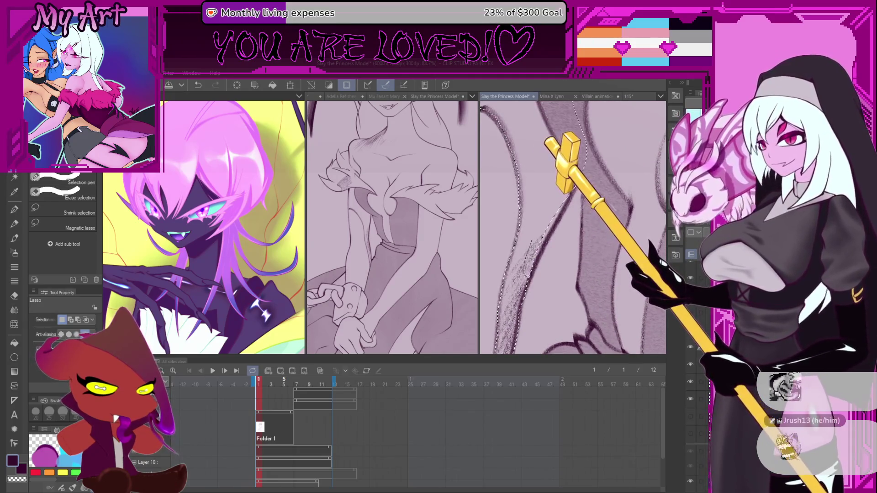
key(ctrl+z)
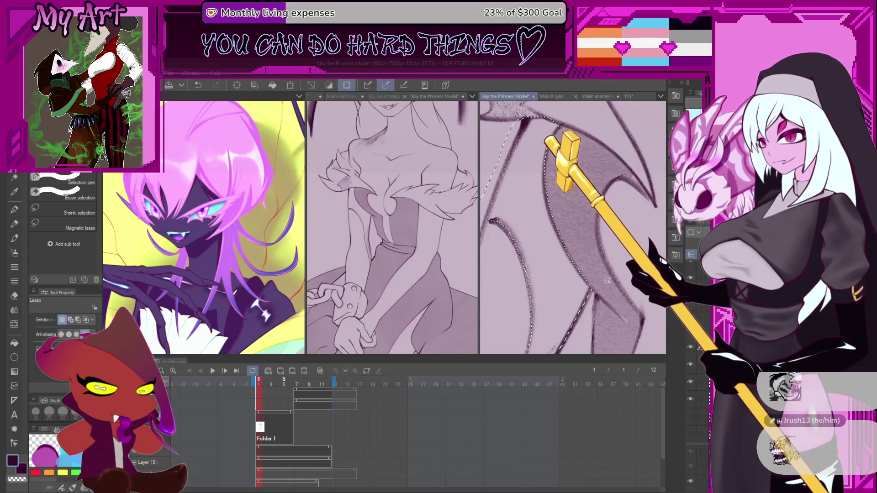
key(ctrl+z)
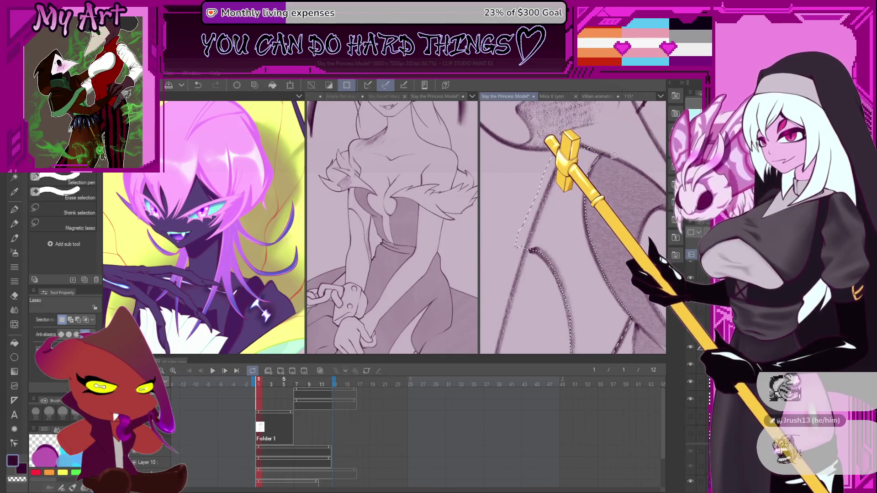
drag(589, 155, 605, 152)
drag(519, 218, 539, 182)
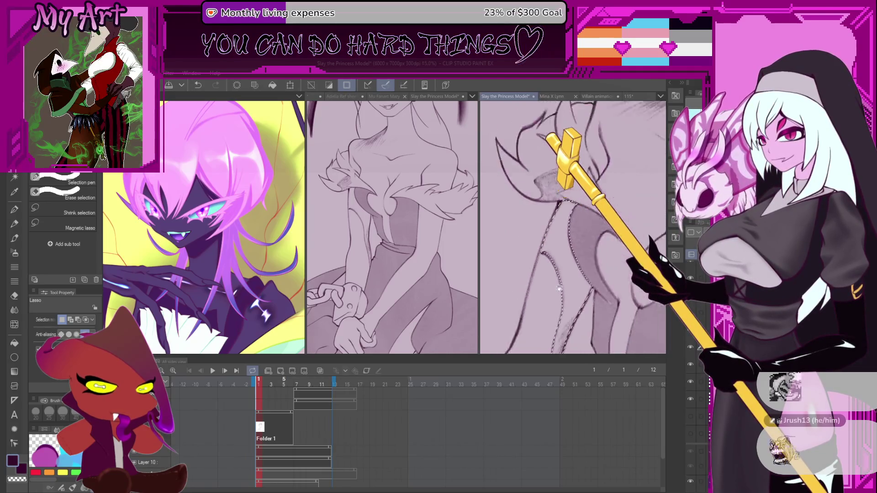
scroll(539, 181, down, 3)
Switch to a smaller Xenos sketch brush for fine hatching, undoing trial strokes
key(p)
key(p)
scroll(559, 265, down, 1)
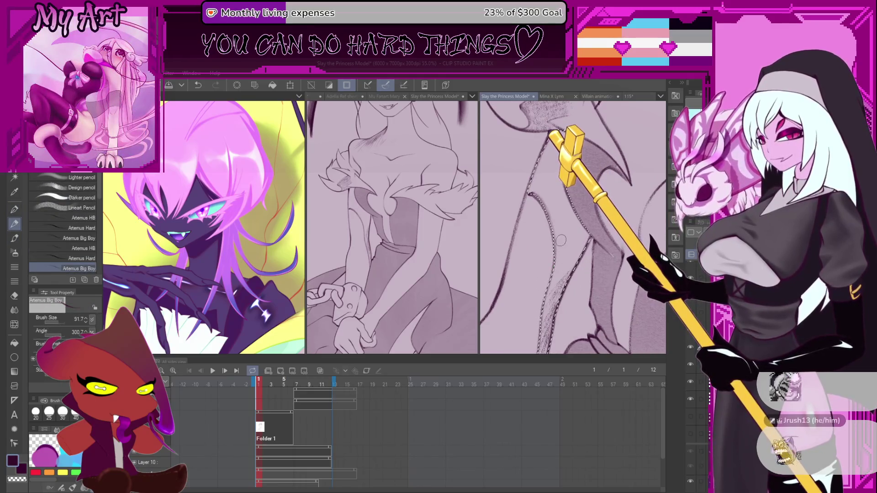
scroll(544, 264, up, 2)
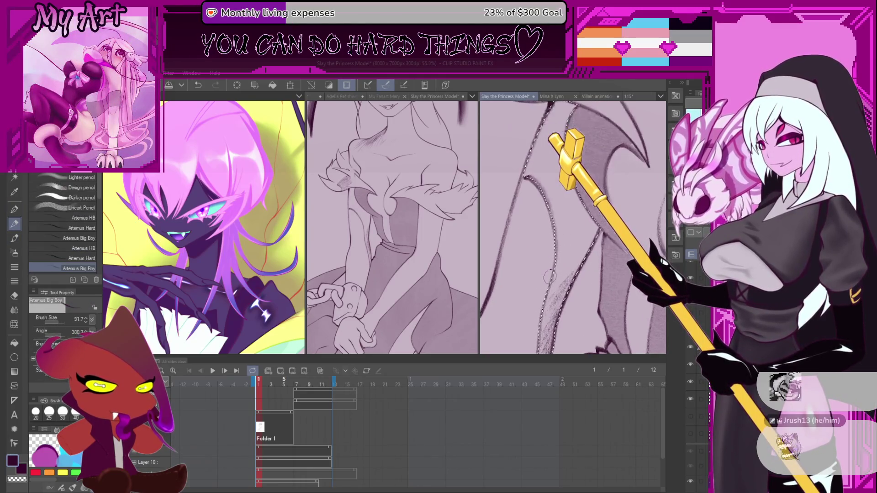
scroll(557, 283, down, 2)
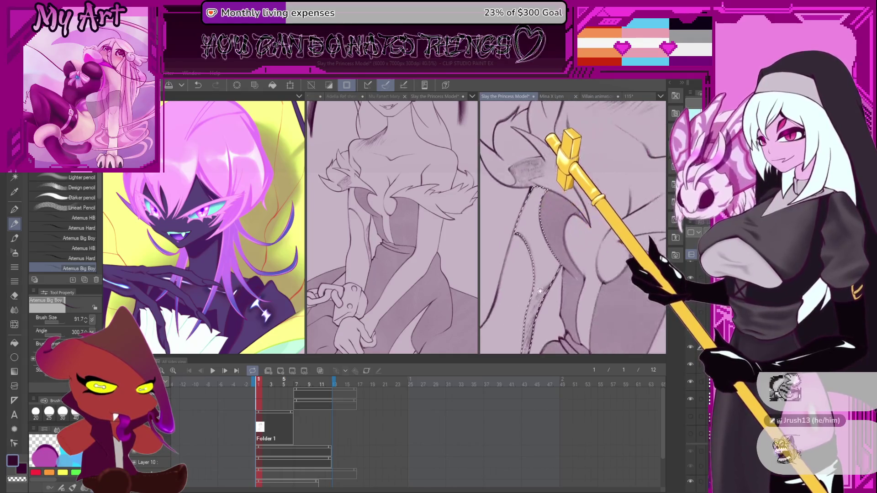
key(ctrl+z)
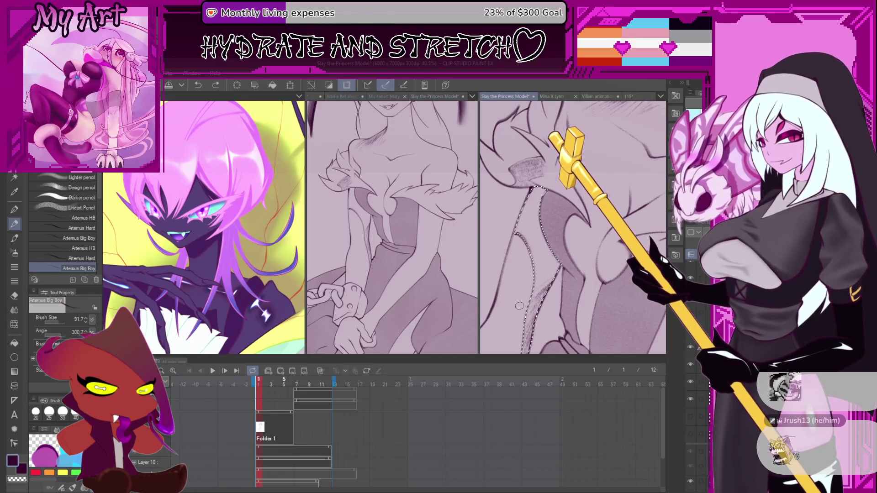
key(.)
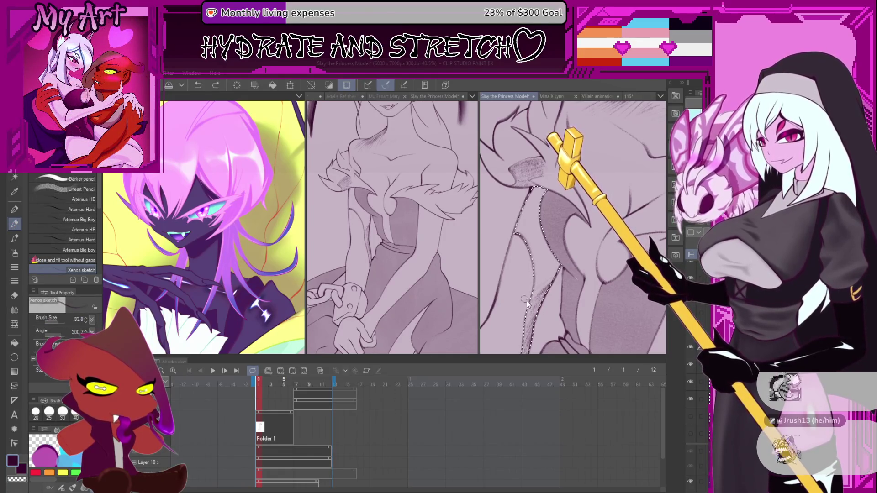
key(bracketleft)
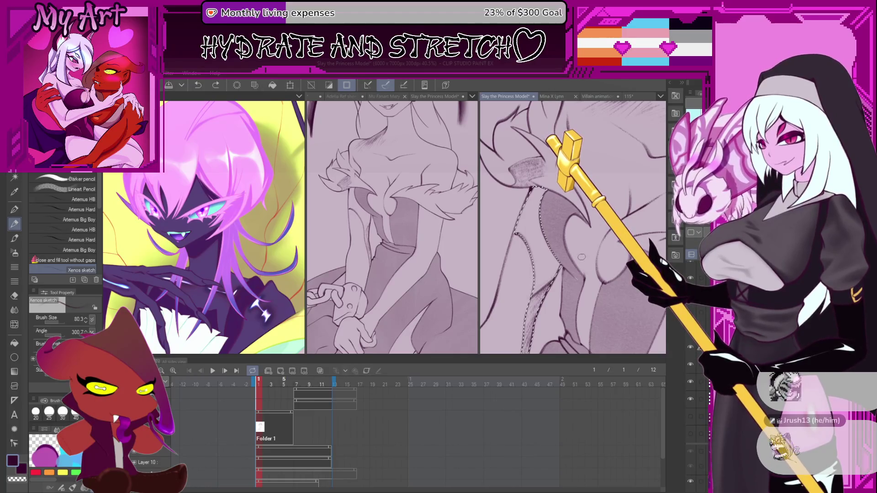
key(bracketleft)
key(bracketleft)
key(bracketleft)
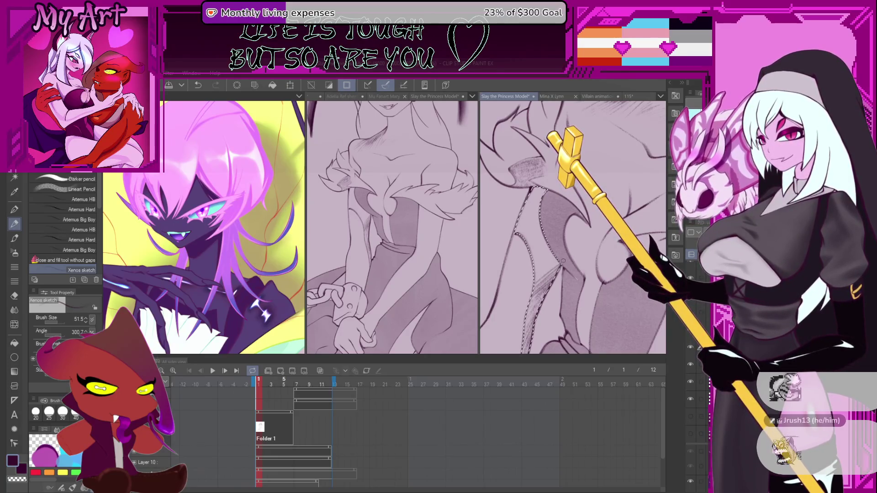
key(ctrl+z)
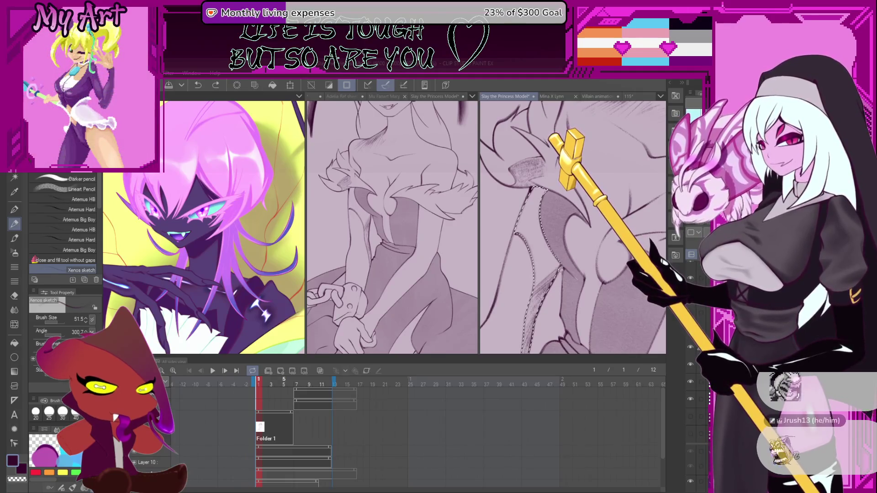
key(ctrl+y)
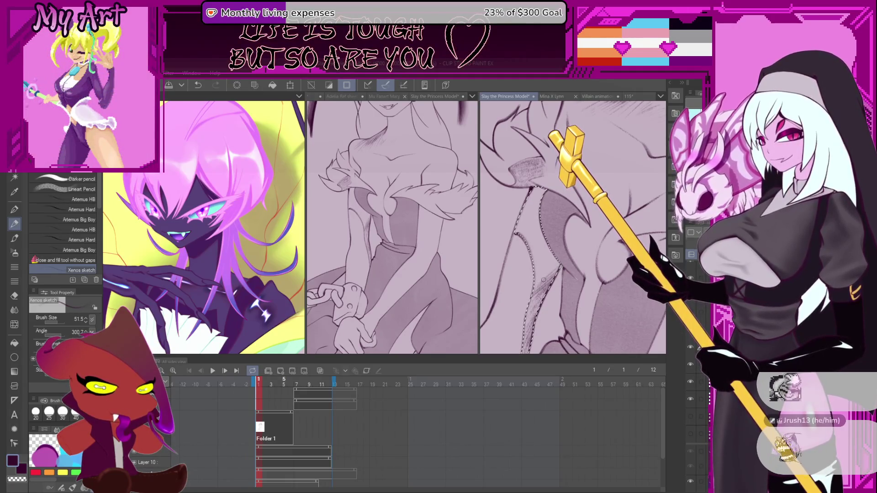
key(ctrl+z)
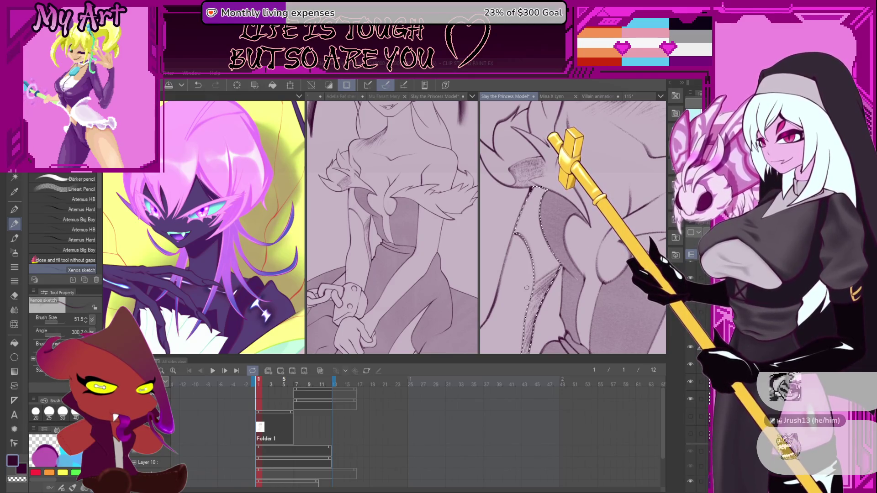
key(ctrl+z)
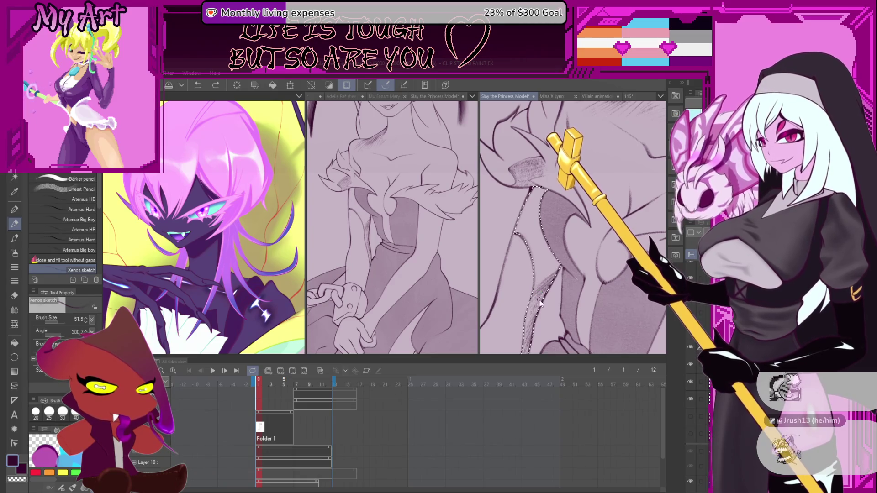
Hatch grey shading inside the selected fold with the Artemus Big Boy pencil
key(b)
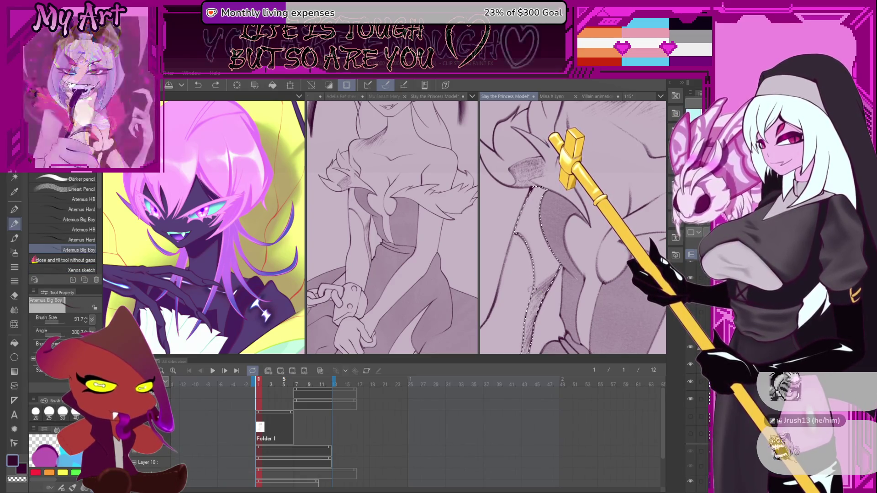
drag(531, 288, 568, 204)
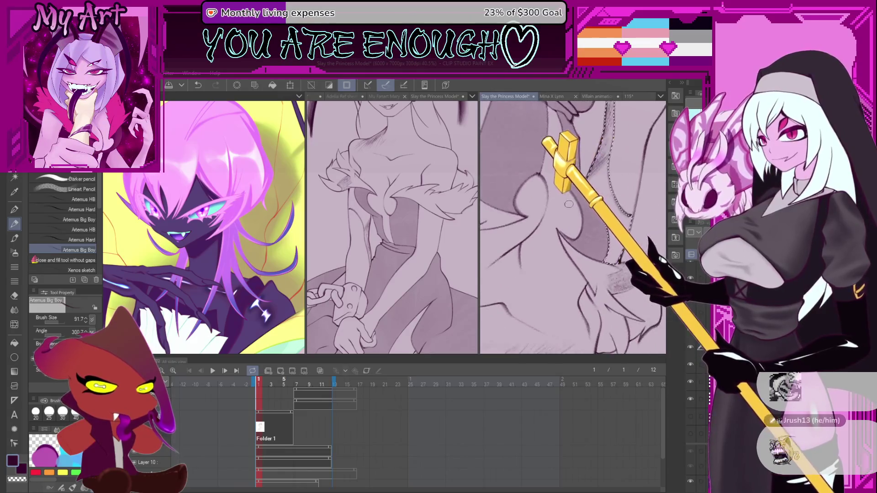
key(ctrl+z)
drag(548, 245, 546, 251)
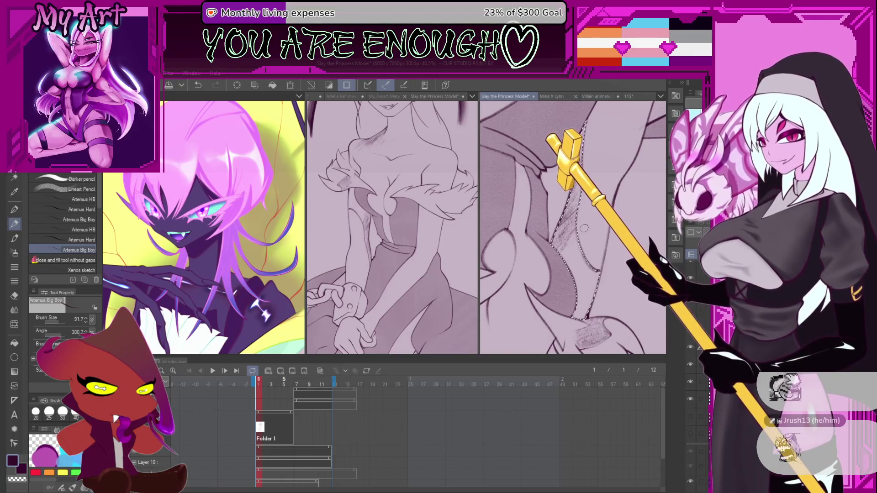
drag(590, 228, 574, 250)
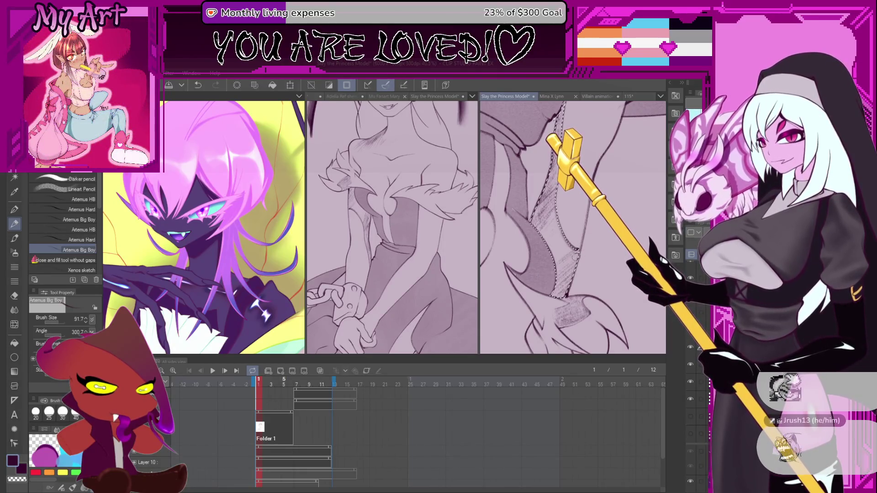
drag(585, 252, 574, 246)
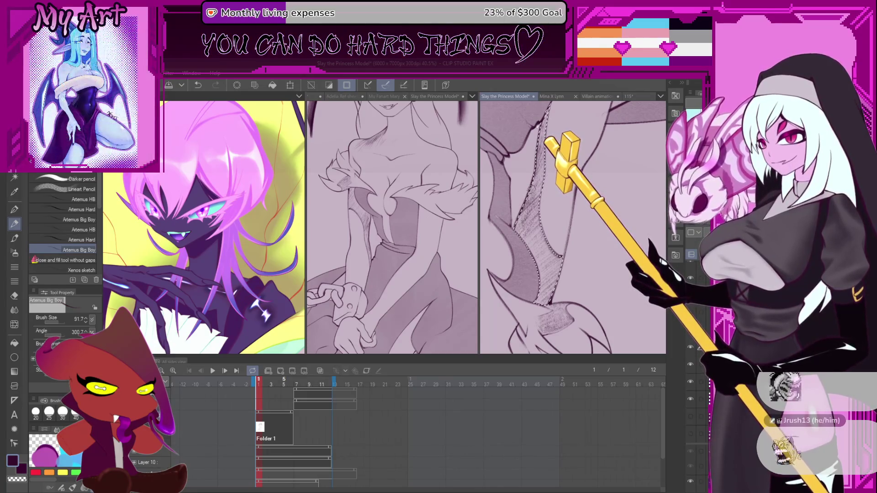
drag(531, 188, 498, 249)
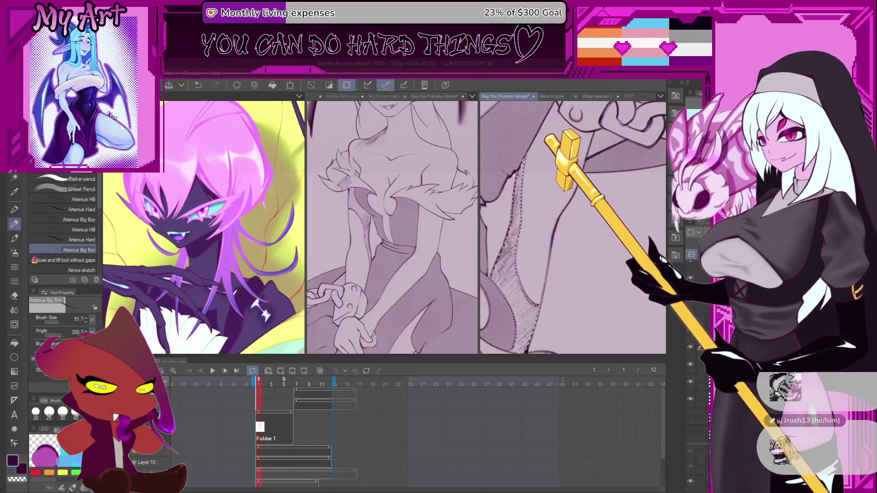
key(ctrl+z)
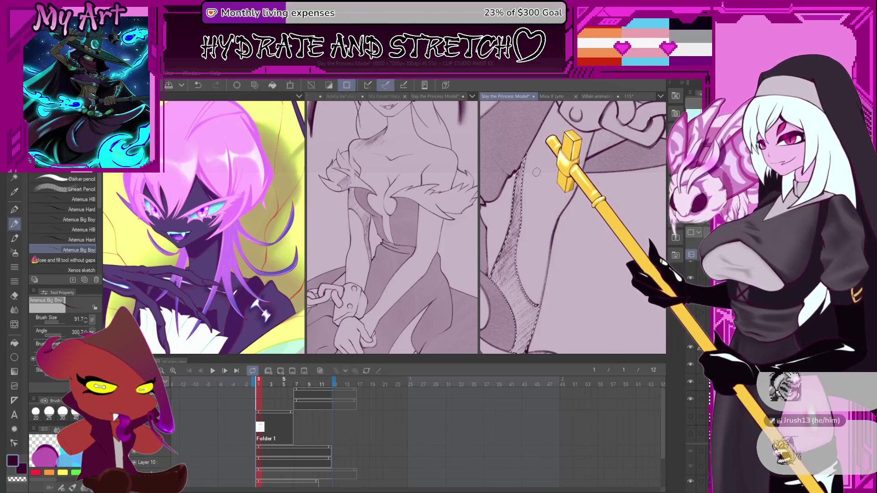
Clear the previous fold selection and bring the gown's bodice into view
scroll(536, 172, down, 6)
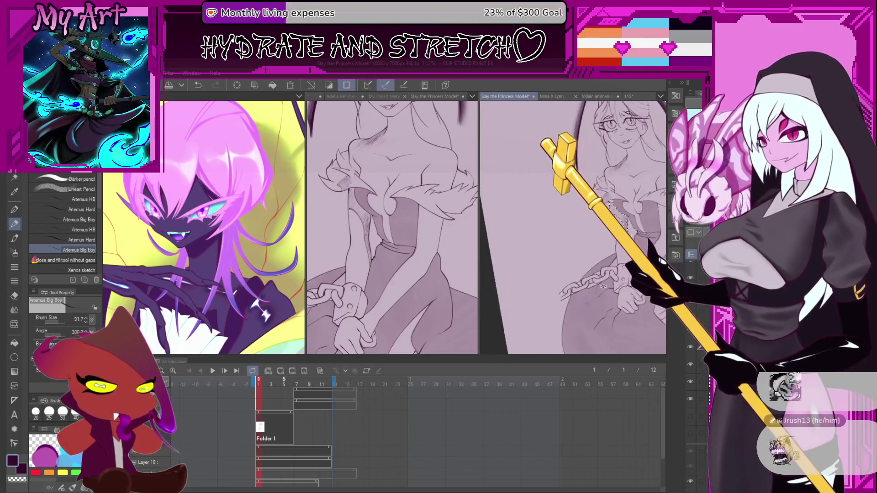
scroll(603, 286, up, 5)
key(ctrl+d)
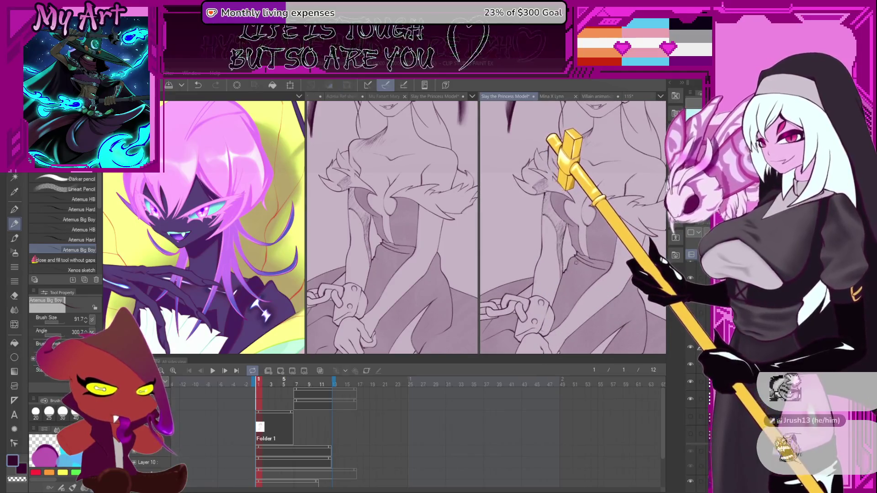
drag(576, 261, 559, 203)
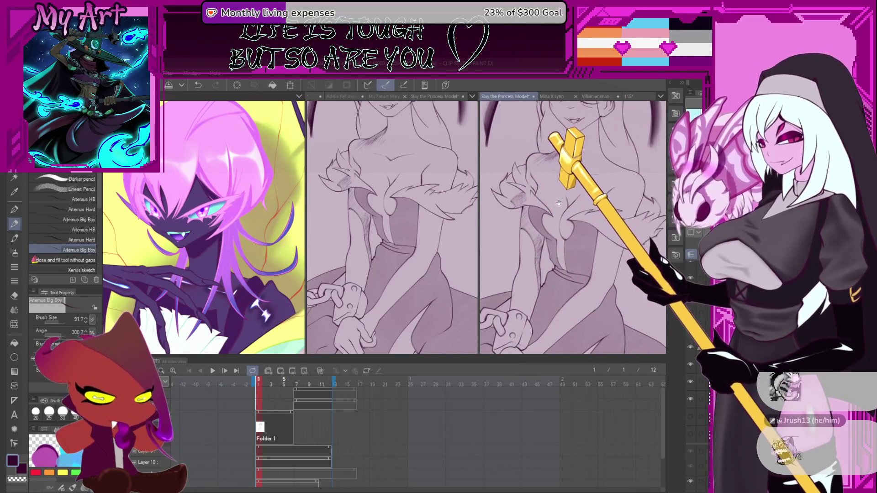
scroll(548, 205, up, 3)
Draw a freehand lasso around the bodice below the chest, rotating the canvas to reach it
key(m)
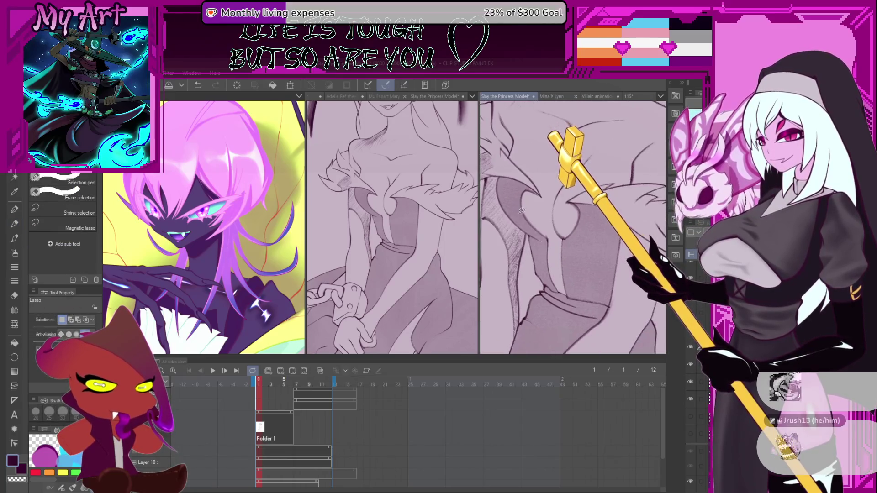
mouse_move(518, 221)
mouse_down()
mouse_move(521, 183)
mouse_move(530, 200)
mouse_move(526, 248)
mouse_up()
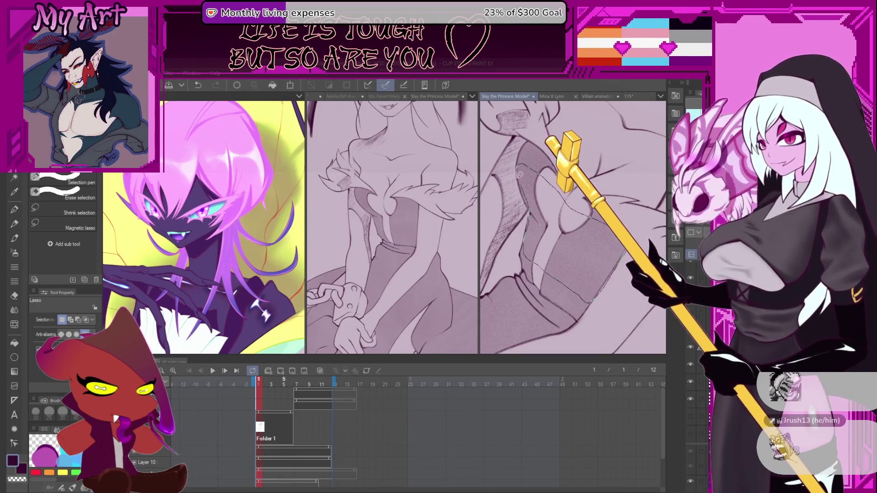
drag(534, 215, 534, 213)
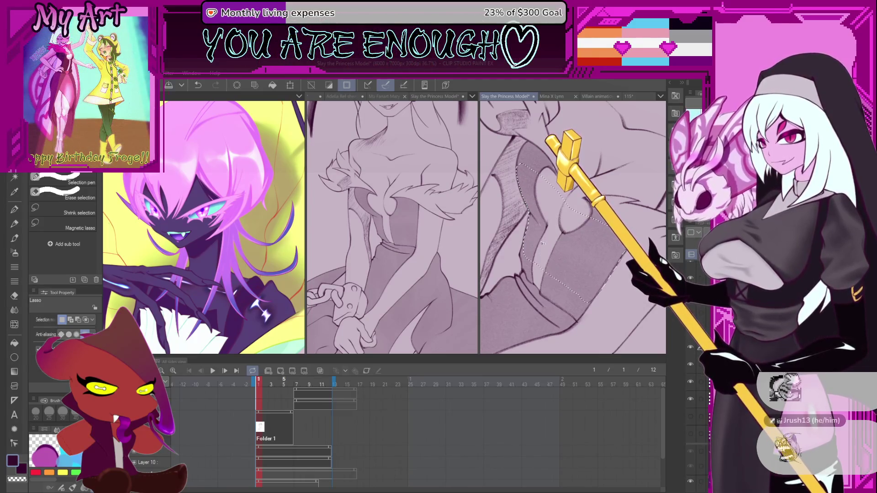
key(minus)
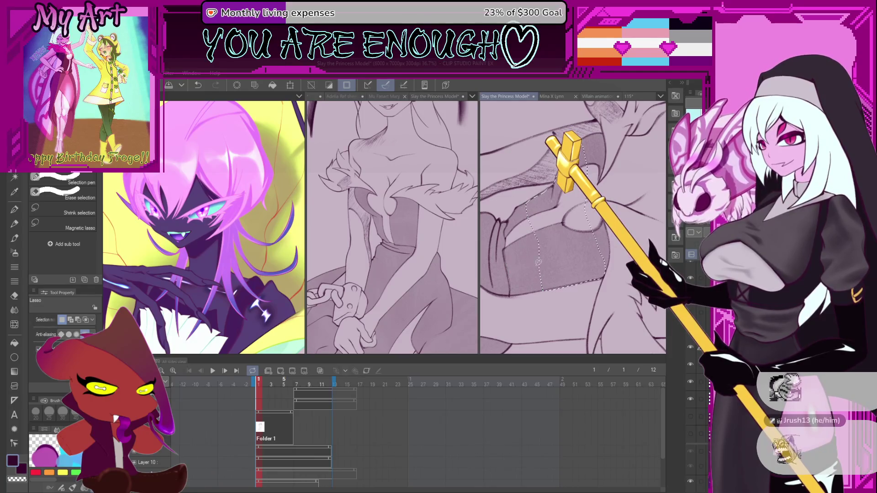
key(minus)
key(p)
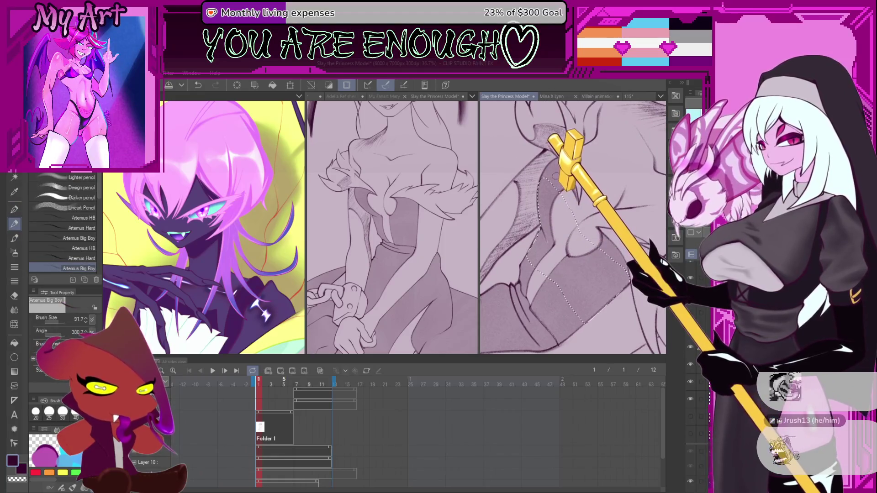
key(ctrl+z)
key(b)
key(m)
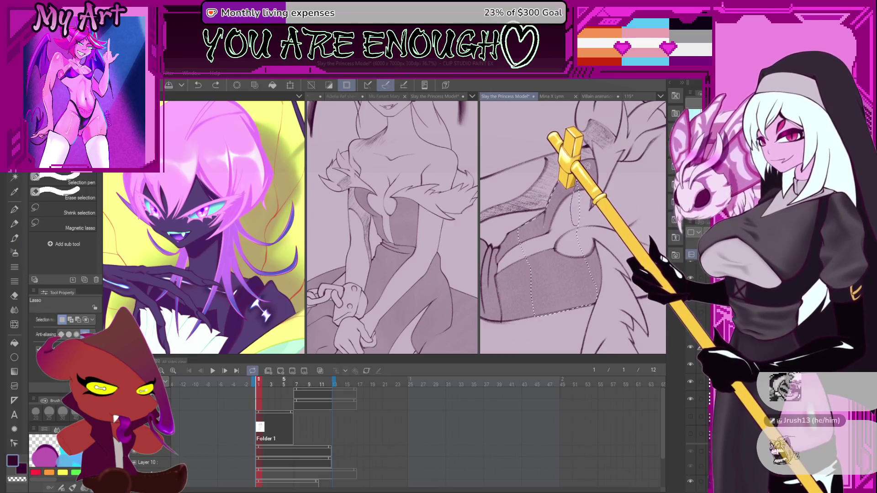
key(ctrl+z)
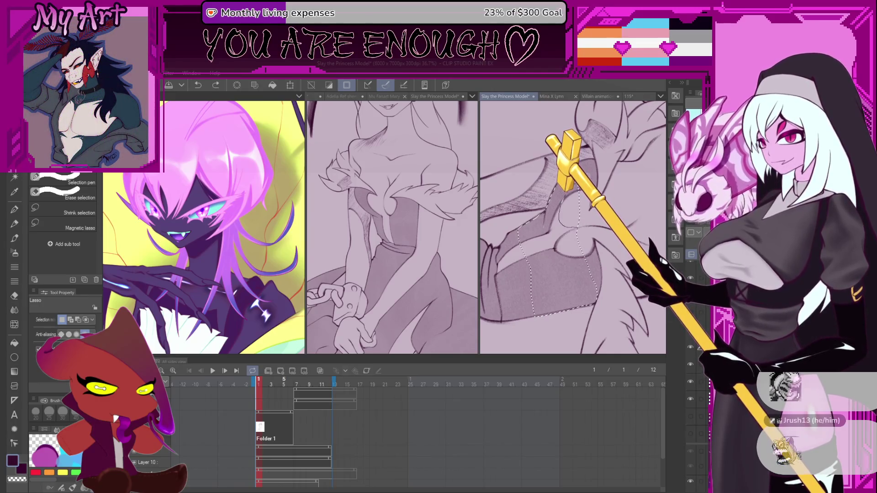
Rotate the view so the gown sits upright, keeping the bodice selection in place
scroll(583, 205, up, 2)
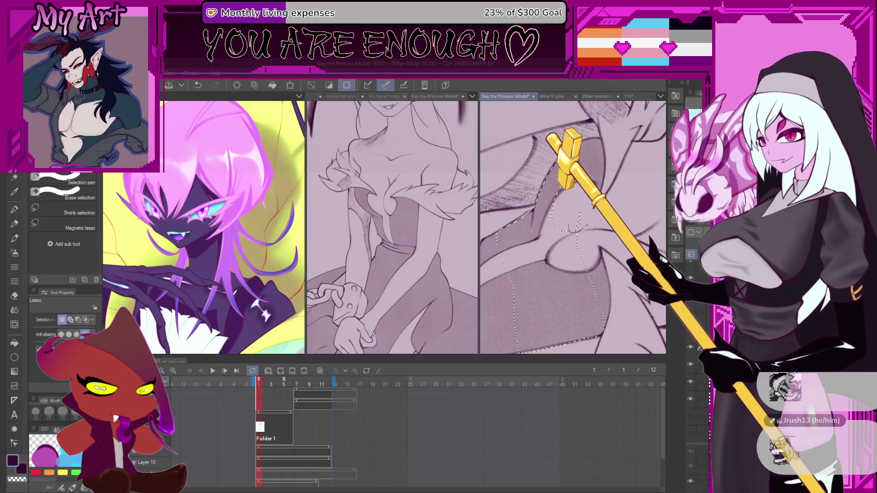
scroll(568, 216, up, 3)
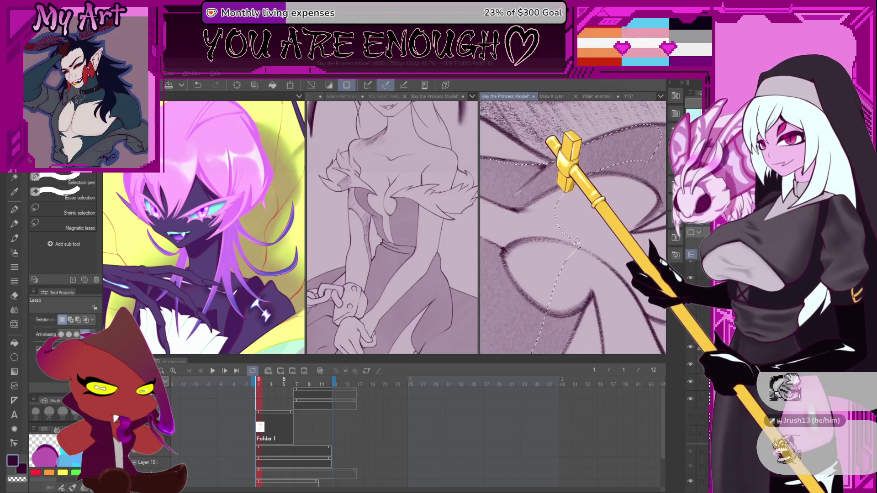
scroll(576, 196, down, 1)
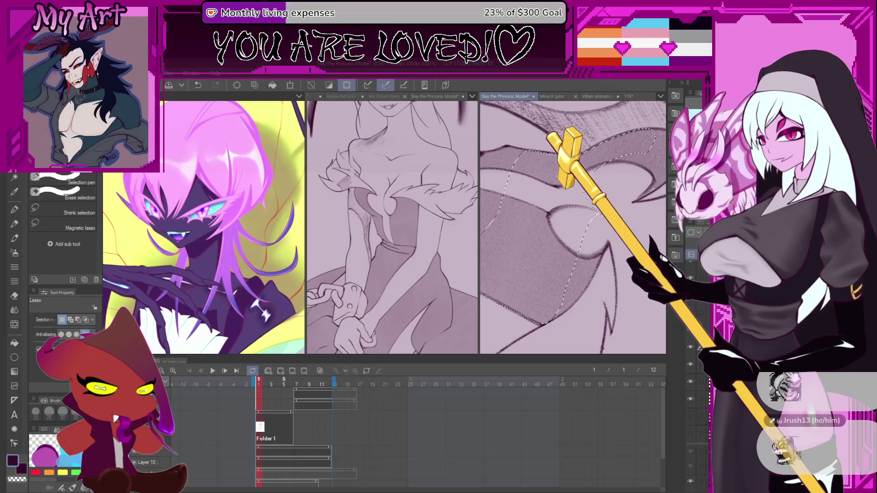
scroll(597, 215, up, 2)
scroll(568, 207, up, 2)
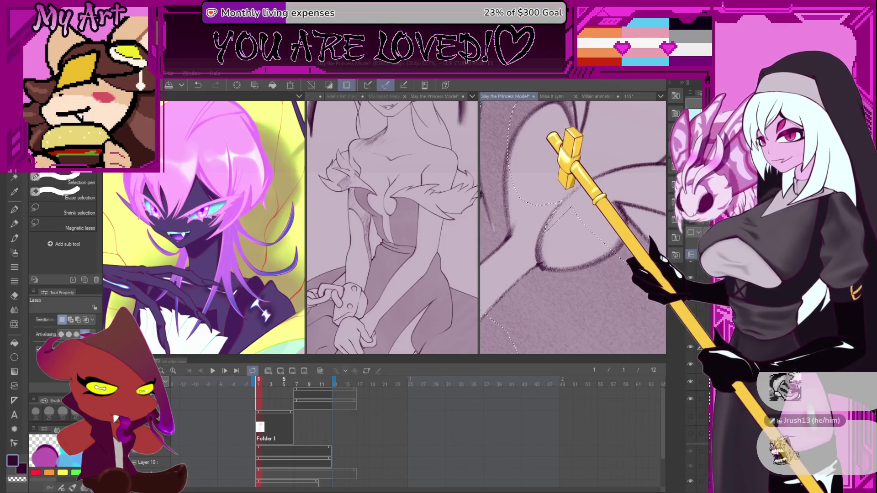
scroll(577, 224, down, 2)
scroll(561, 199, up, 2)
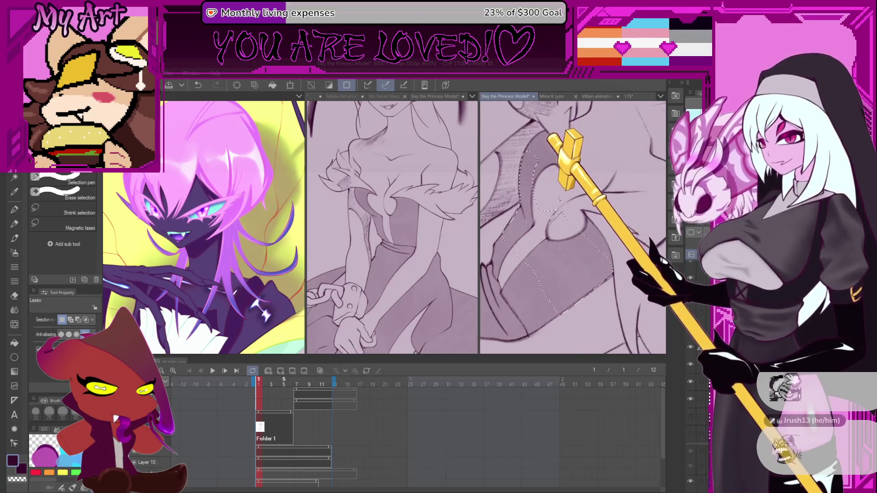
drag(560, 227, 582, 246)
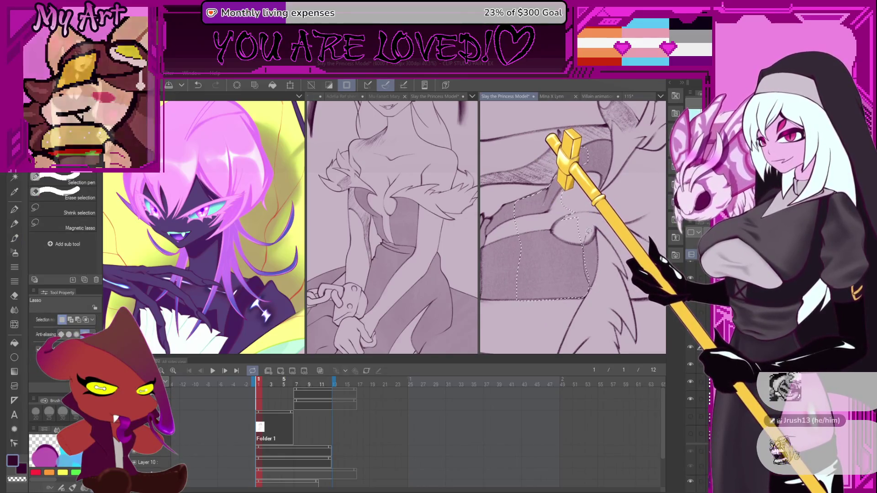
key(ctrl+z)
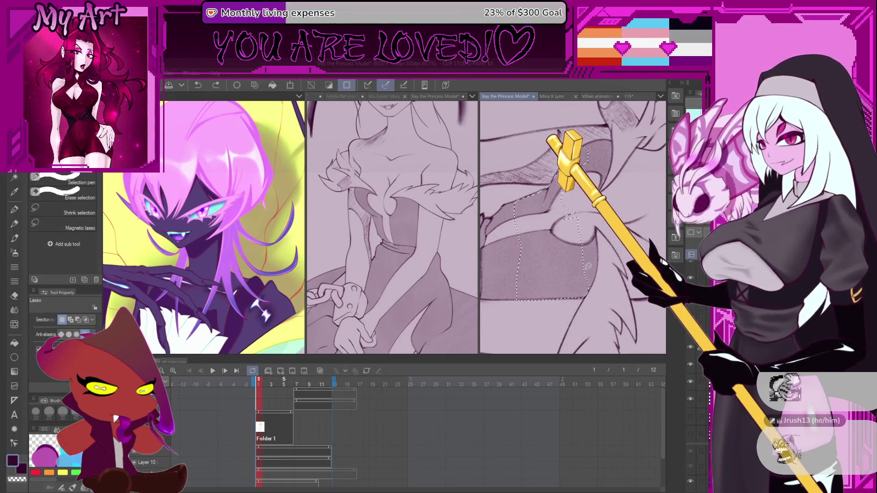
key(ctrl+y)
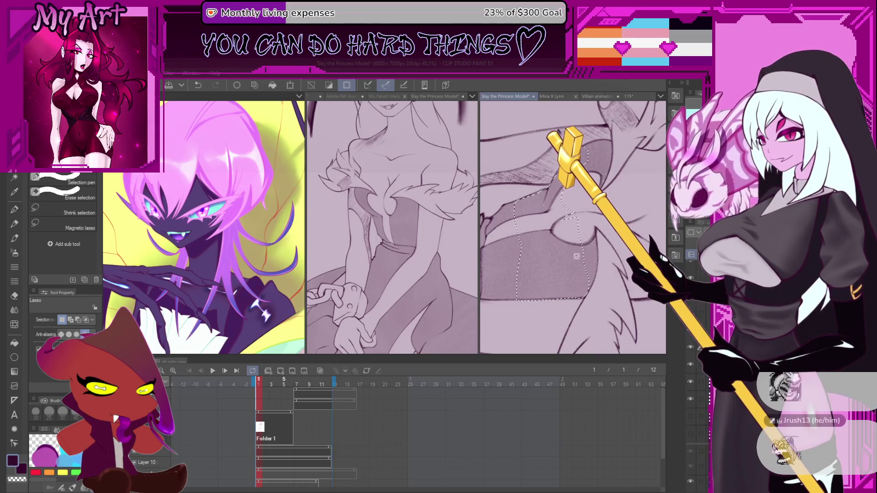
Sketch the fold curve inside the bodice selection with the pencil, redrawing it several times
key(p)
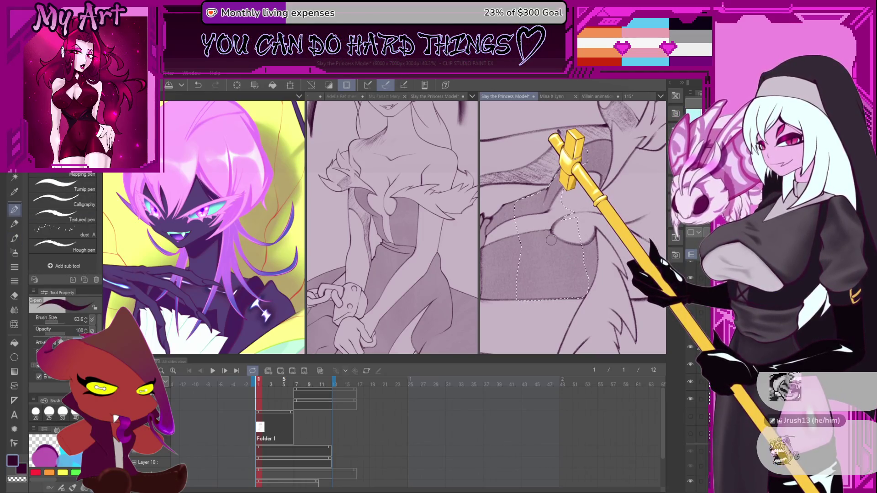
key(p)
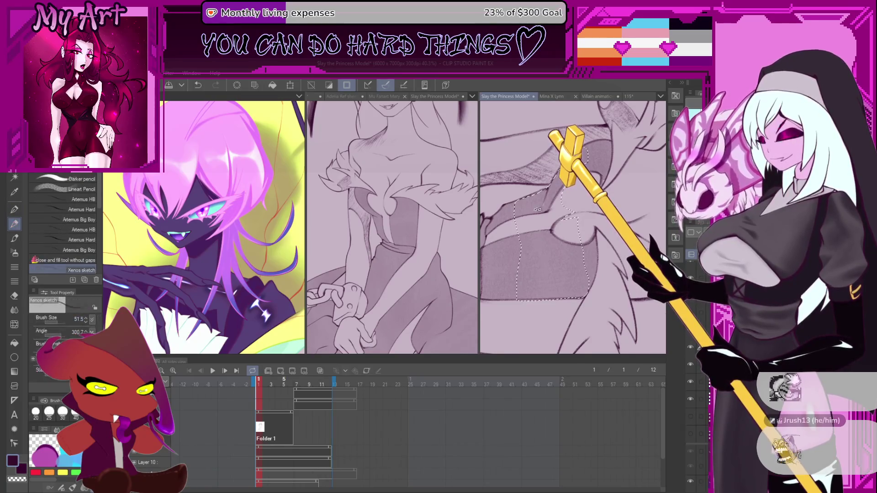
key(minus)
scroll(546, 247, up, 1)
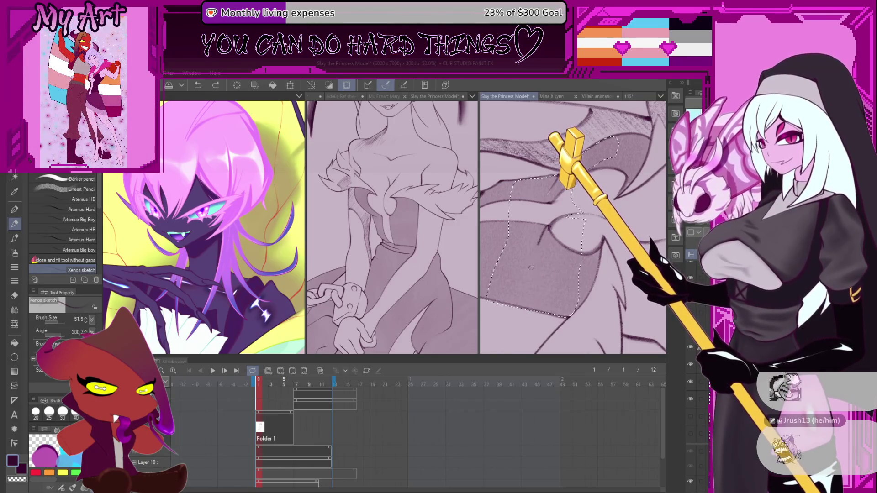
key(ctrl+z)
mouse_move(533, 293)
mouse_down()
mouse_move(546, 233)
mouse_move(532, 276)
mouse_up()
key(ctrl+z)
key(ctrl+z)
drag(546, 231, 530, 288)
key(ctrl+z)
scroll(530, 288, up, 3)
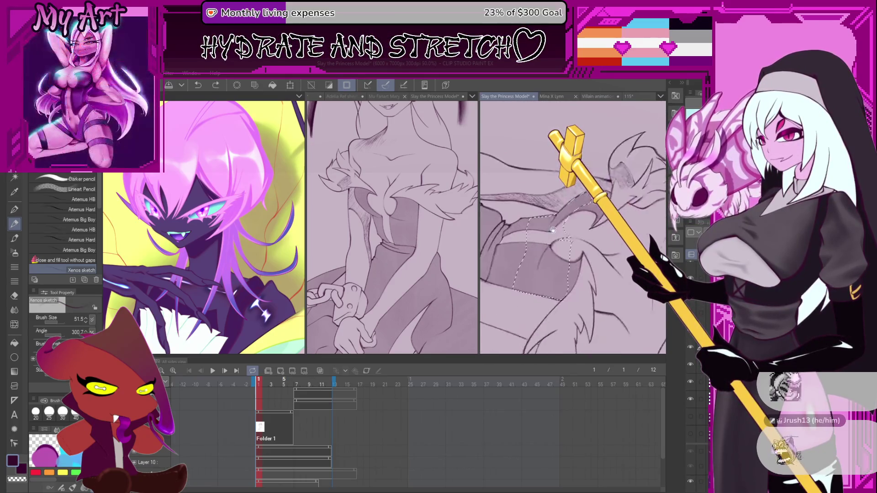
scroll(549, 238, down, 3)
Hatch grey shading inside the selected bodice with the Artemus Big Boy pencil
key(ctrl+z)
scroll(548, 210, up, 2)
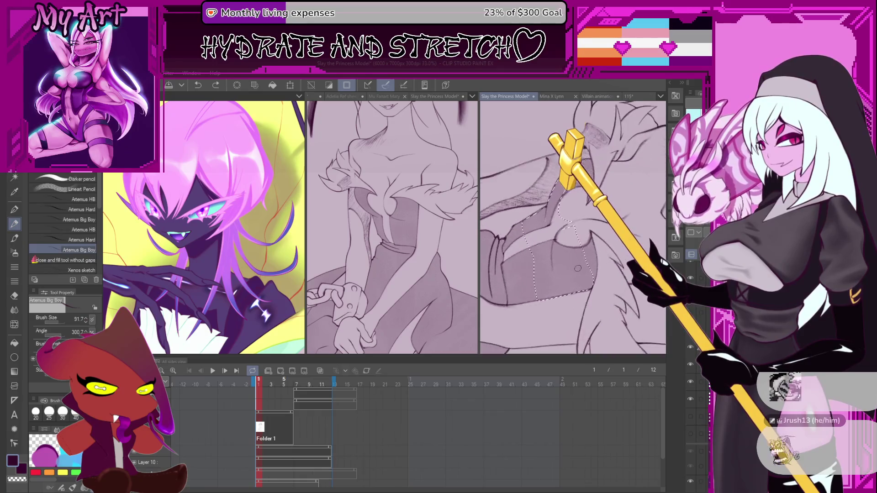
scroll(583, 251, up, 4)
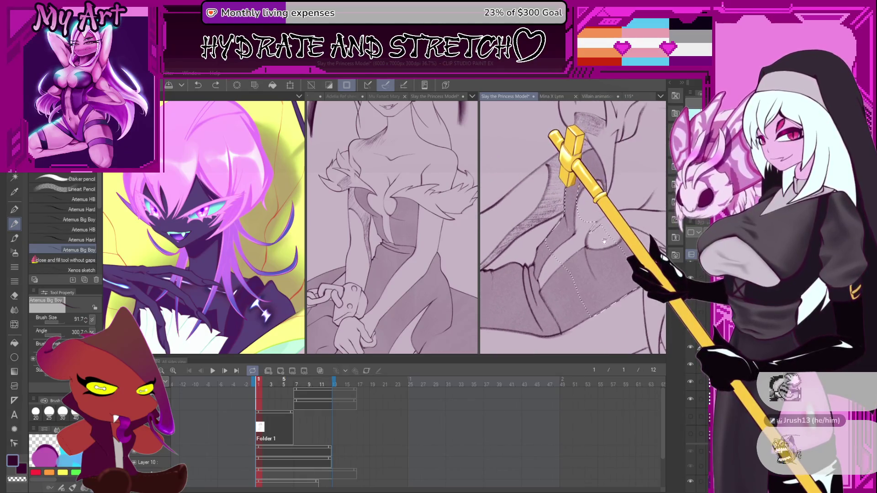
scroll(583, 225, up, 2)
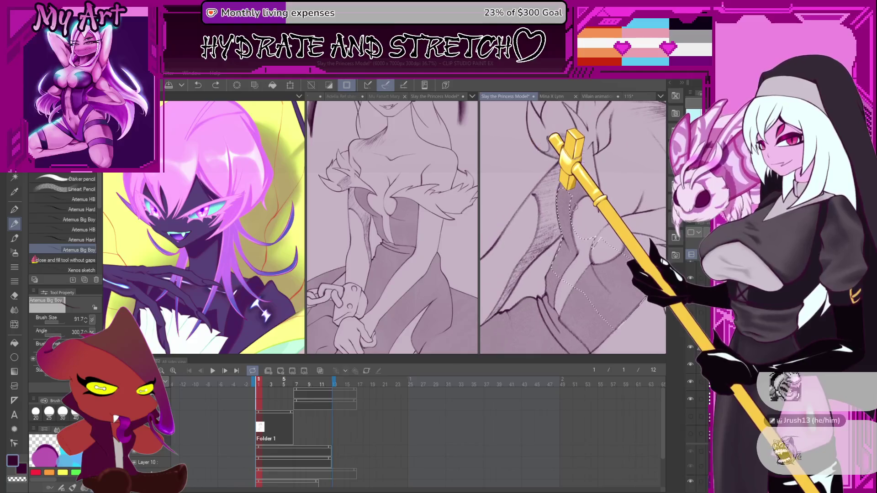
scroll(572, 227, up, 2)
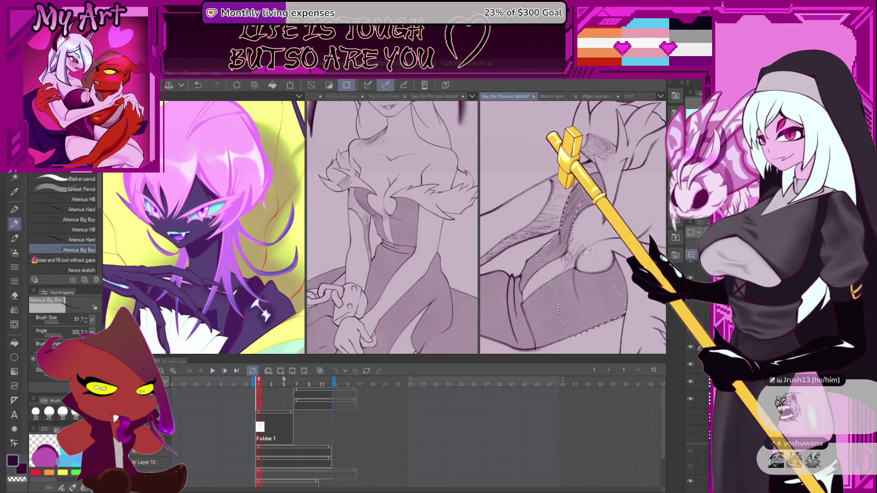
drag(561, 274, 569, 242)
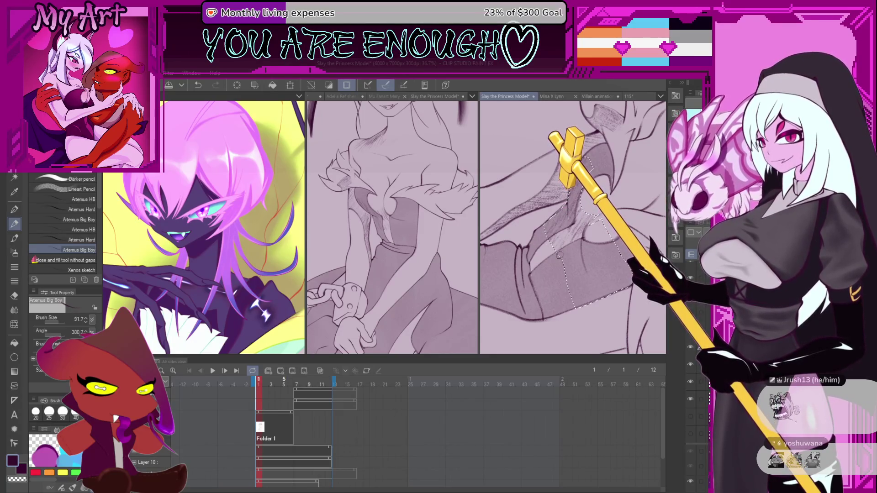
mouse_move(554, 248)
mouse_down()
mouse_move(541, 232)
mouse_move(561, 205)
mouse_move(548, 222)
mouse_up()
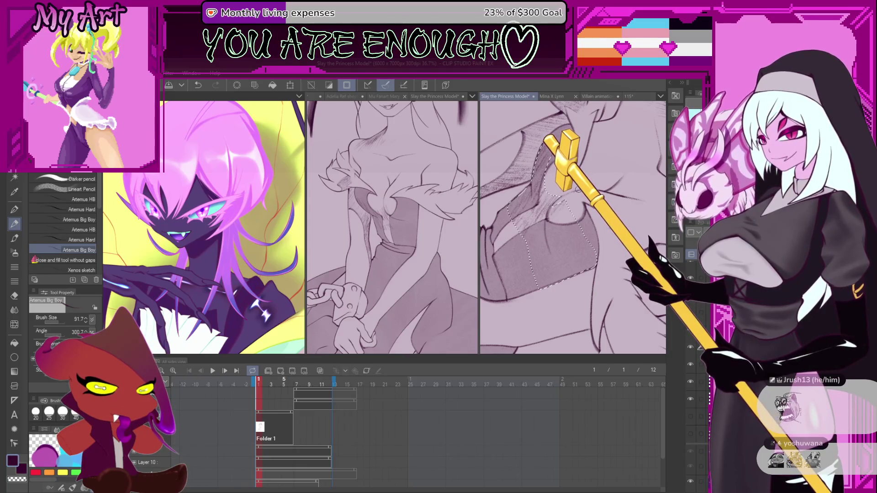
key(ctrl+z)
key(ctrl+y)
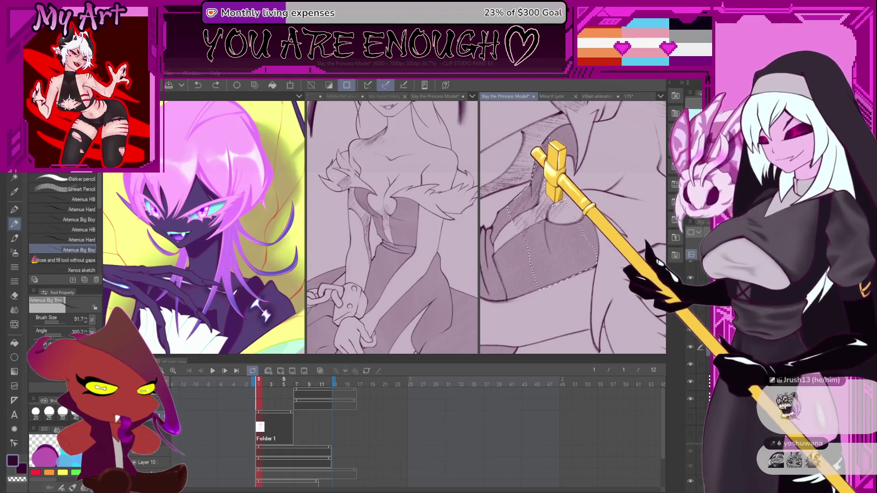
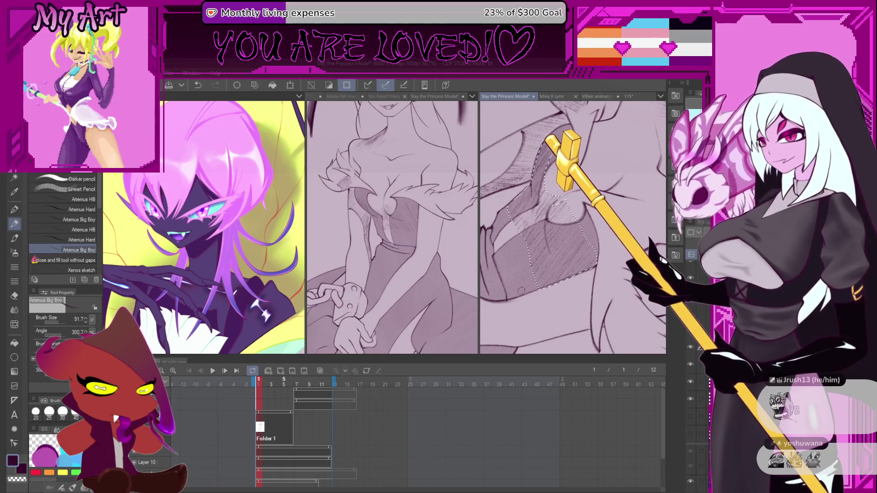
Clear the current selection and zoom in on the princess's chin
key(ctrl+d)
scroll(521, 290, up, 4)
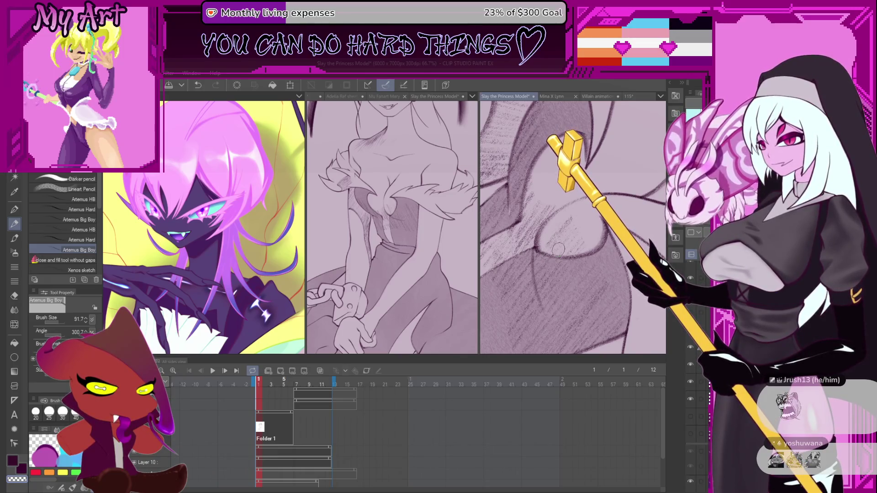
scroll(600, 223, down, 5)
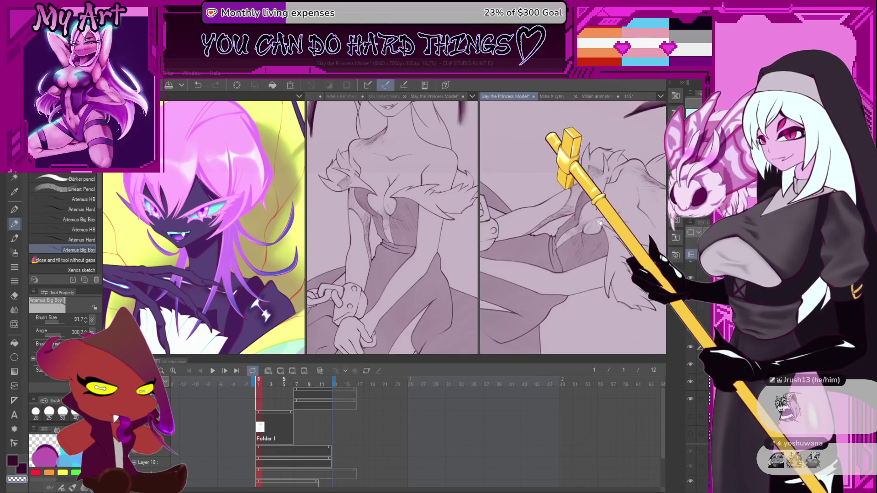
scroll(600, 223, down, 3)
scroll(624, 217, up, 4)
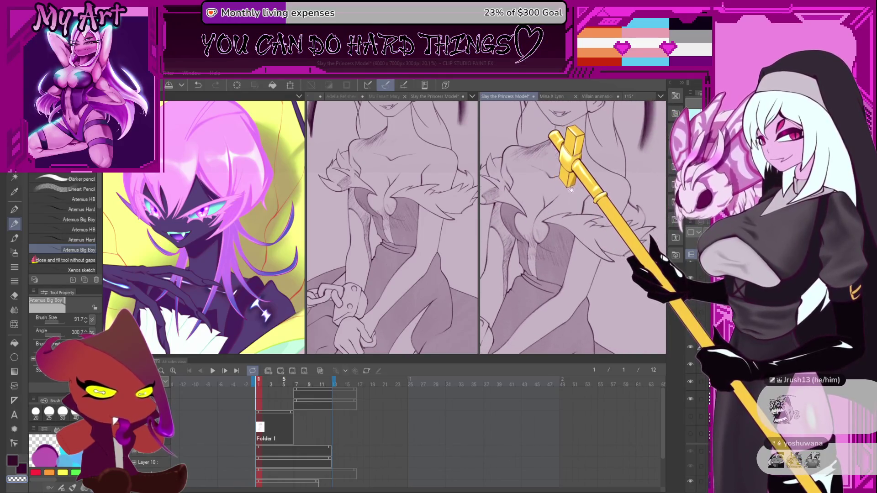
scroll(571, 189, down, 3)
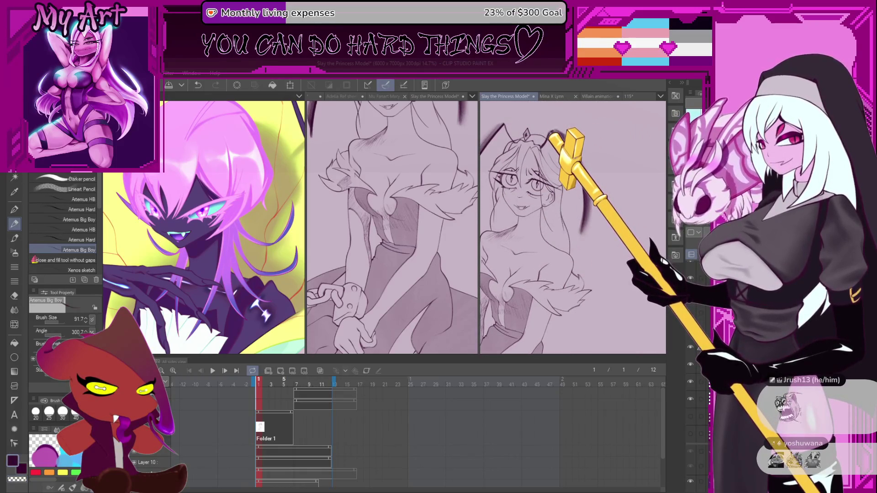
scroll(512, 215, up, 8)
Redraw the jawline beneath the chin with pencil strokes, undoing the failed attempts
mouse_move(512, 215)
mouse_down()
mouse_move(504, 253)
mouse_move(566, 259)
mouse_up()
key(ctrl+z)
key(ctrl+z)
mouse_move(509, 209)
mouse_down()
mouse_move(505, 254)
mouse_move(596, 247)
mouse_up()
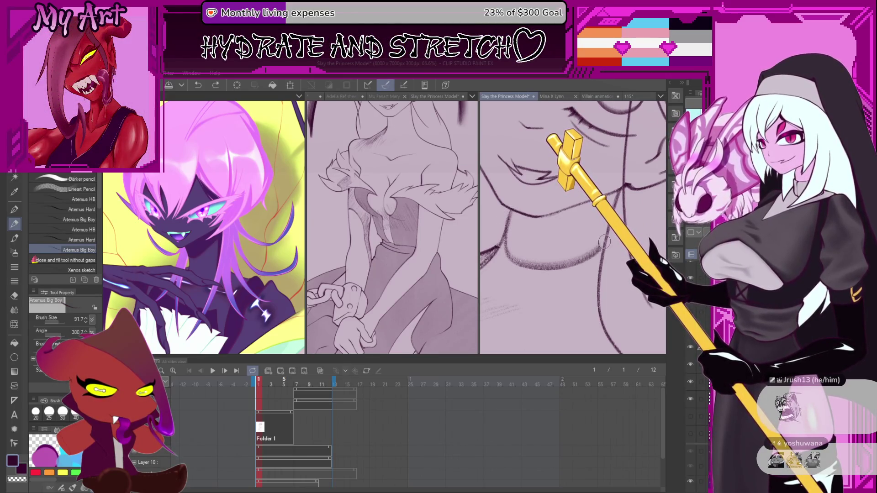
key(ctrl+z)
drag(510, 208, 527, 255)
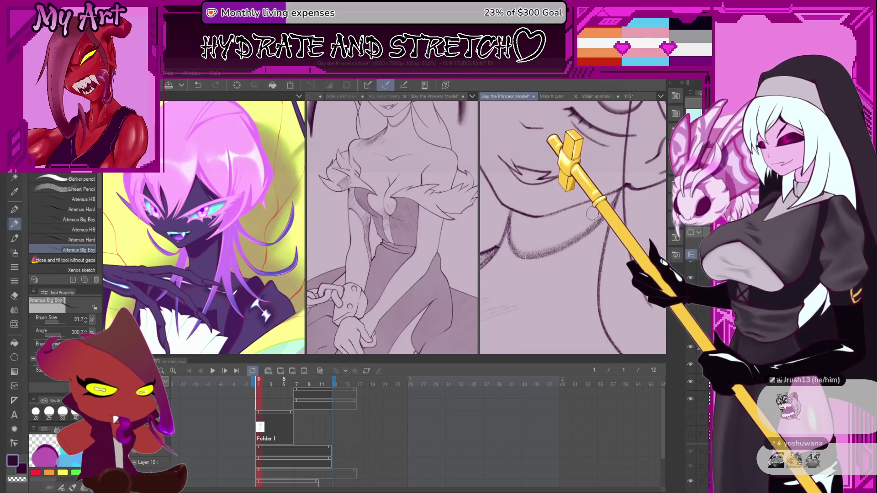
key(m)
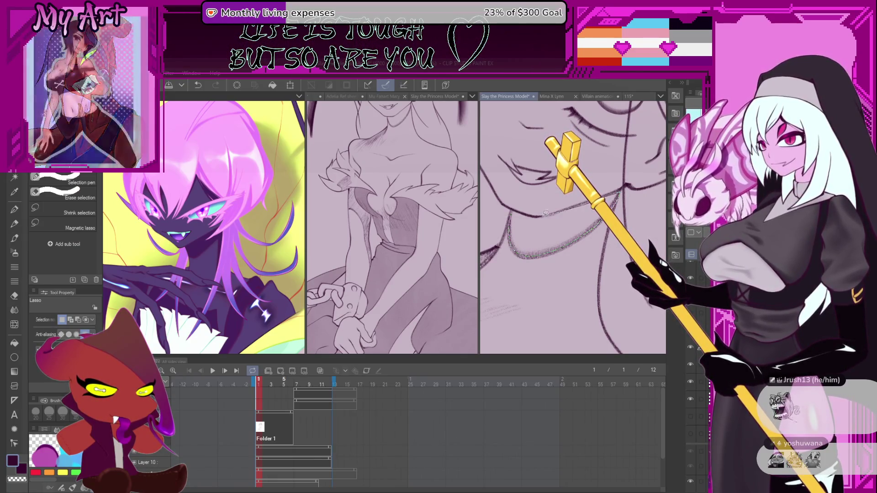
Rotate the canvas to a comfortable angle for hatching the trim and return to the pencil
mouse_move(508, 220)
mouse_down()
mouse_move(579, 268)
mouse_move(568, 274)
mouse_up()
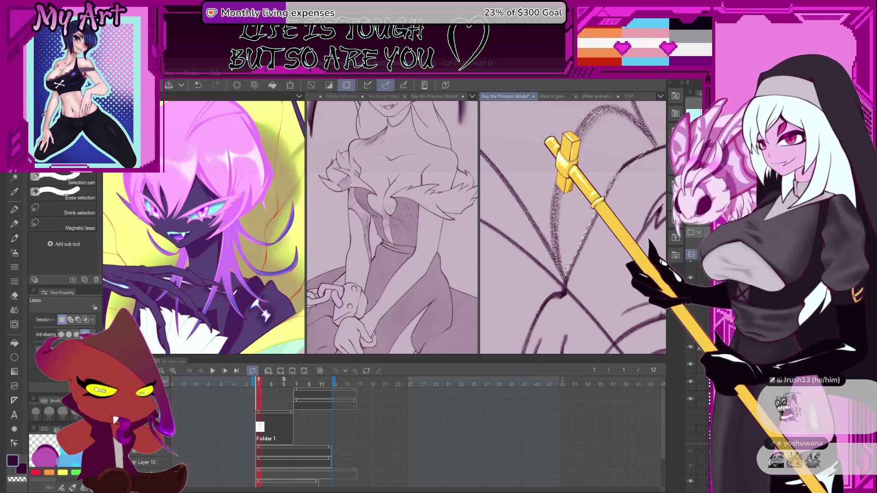
drag(595, 215, 571, 237)
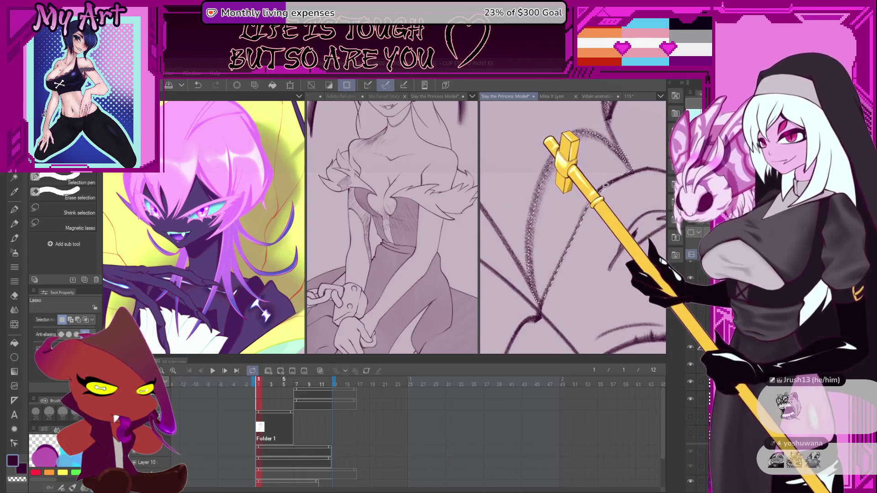
drag(608, 199, 564, 258)
key(p)
key(p)
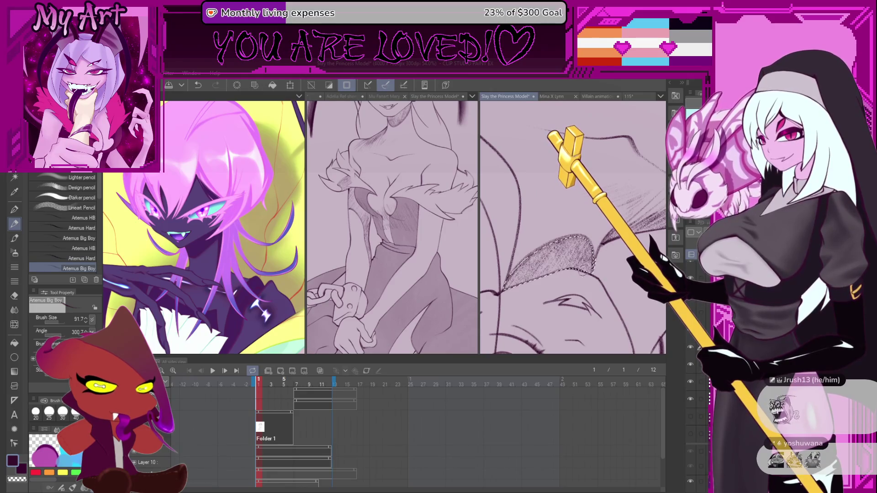
Reset the canvas rotation and pan and zoom to frame the figure
scroll(576, 191, down, 5)
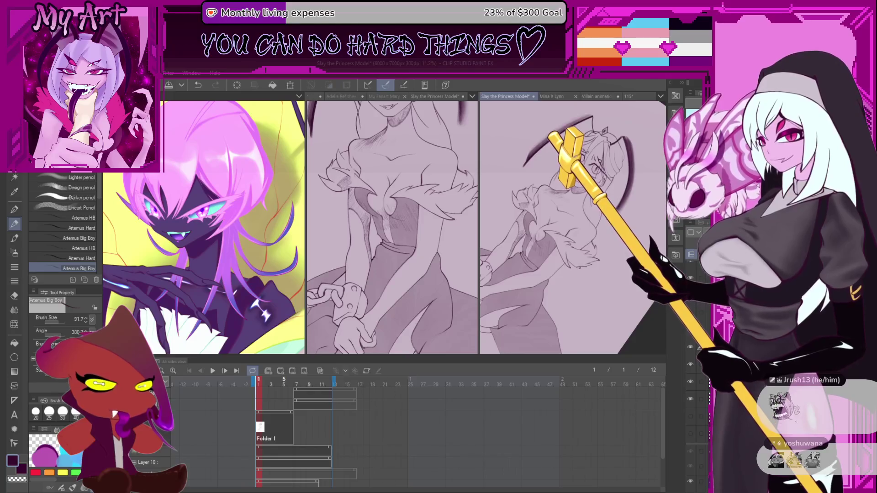
key(ctrl+0)
drag(574, 219, 576, 242)
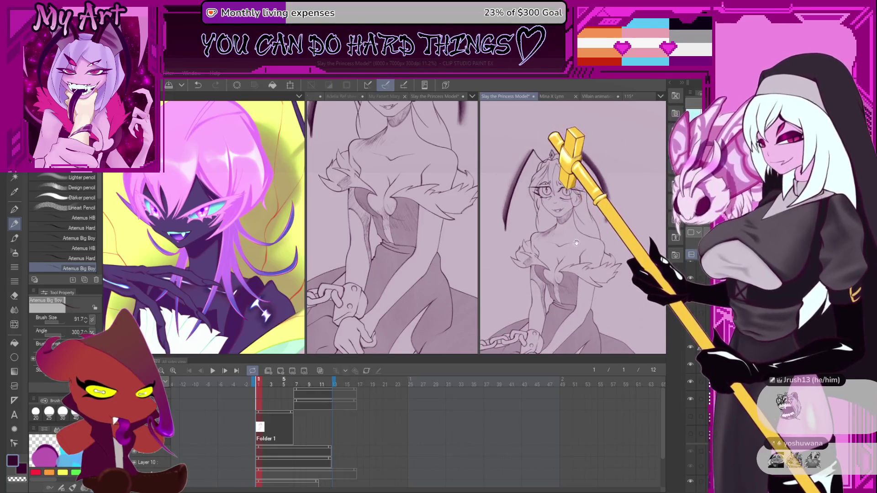
scroll(565, 216, up, 8)
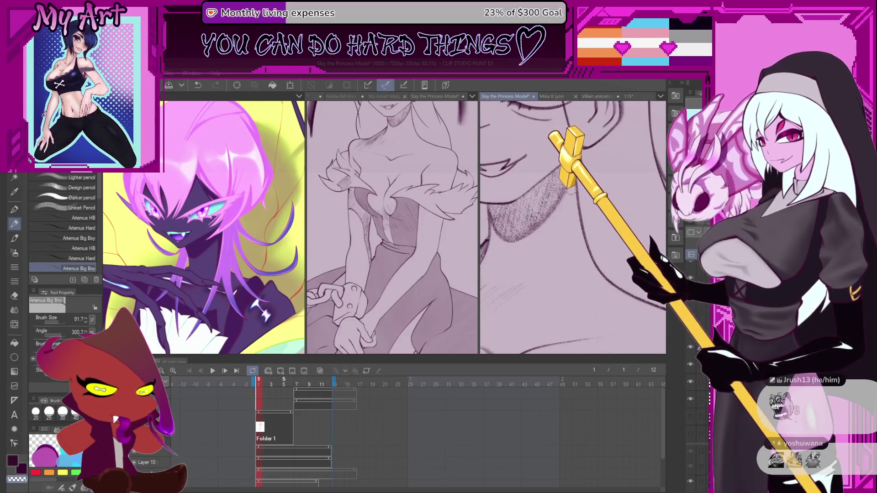
scroll(571, 280, down, 5)
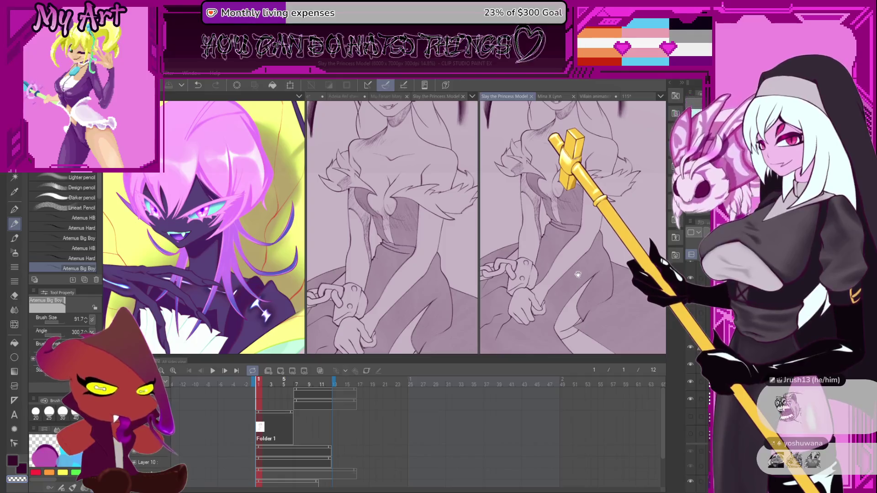
scroll(572, 281, up, 4)
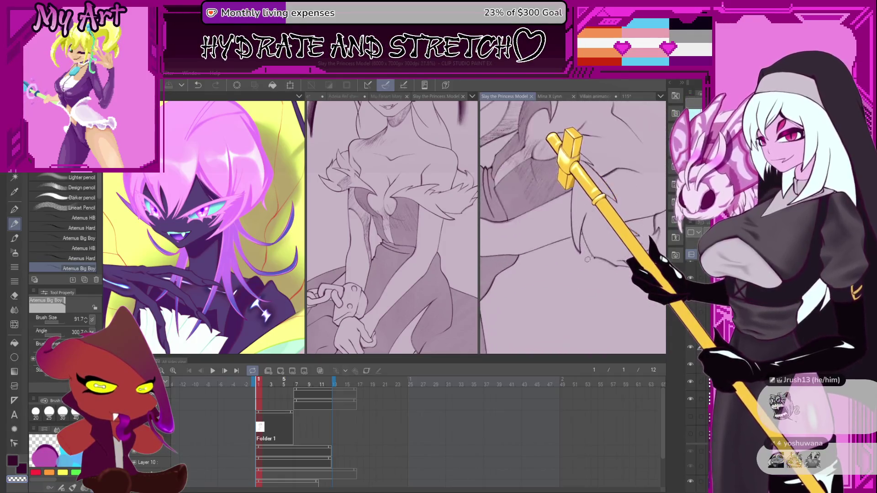
Draw a thin pencil stroke down the fluffy trim, then discard it
key(ctrl+z)
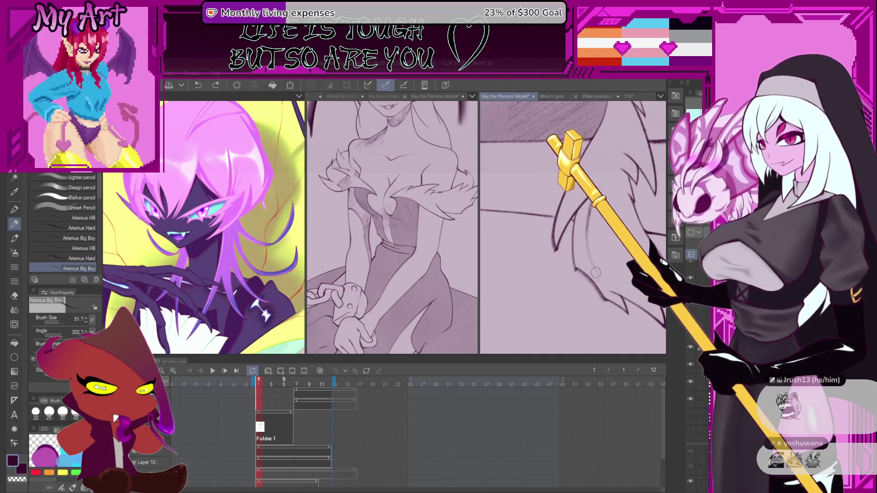
key(ctrl+y)
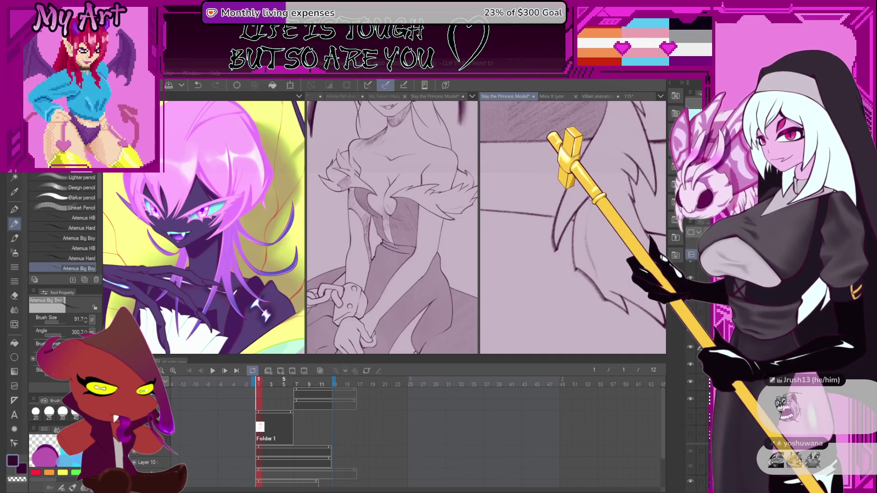
drag(585, 206, 596, 276)
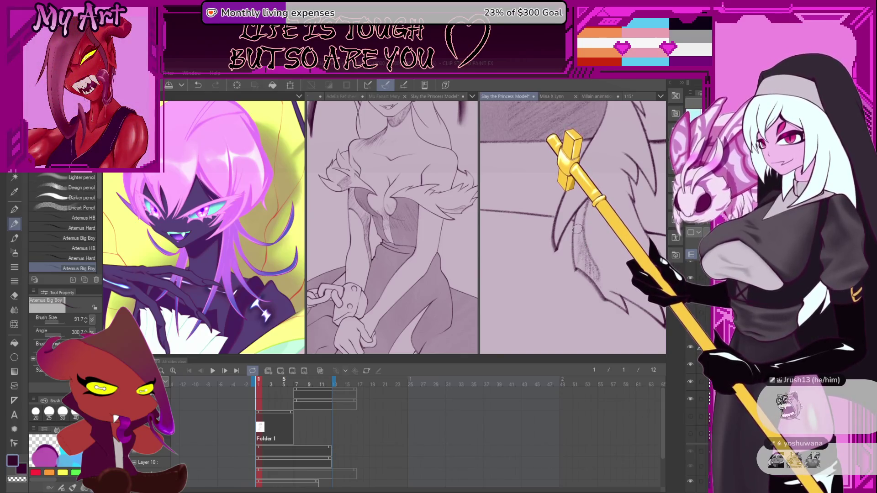
mouse_move(585, 218)
mouse_down()
mouse_move(602, 194)
mouse_move(587, 263)
mouse_up()
key(ctrl+z)
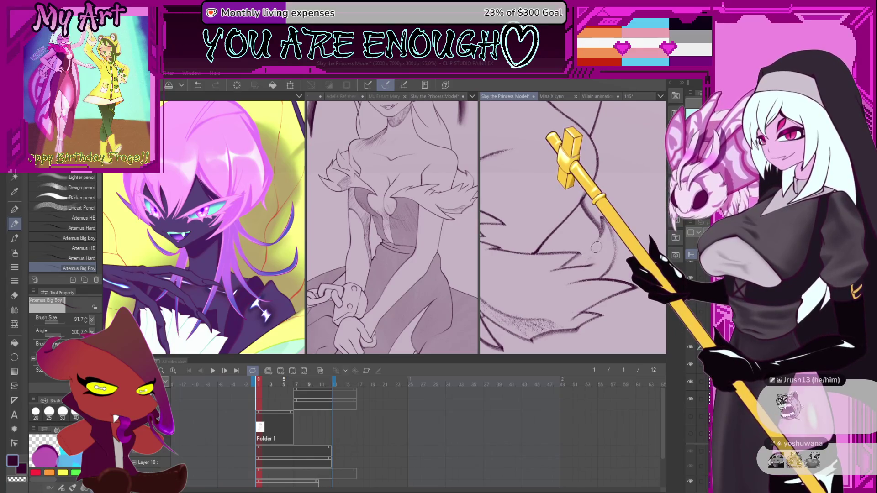
Zoom in and sketch a new stroke along the jagged fluffy edge, undoing unwanted strokes
drag(580, 259, 552, 193)
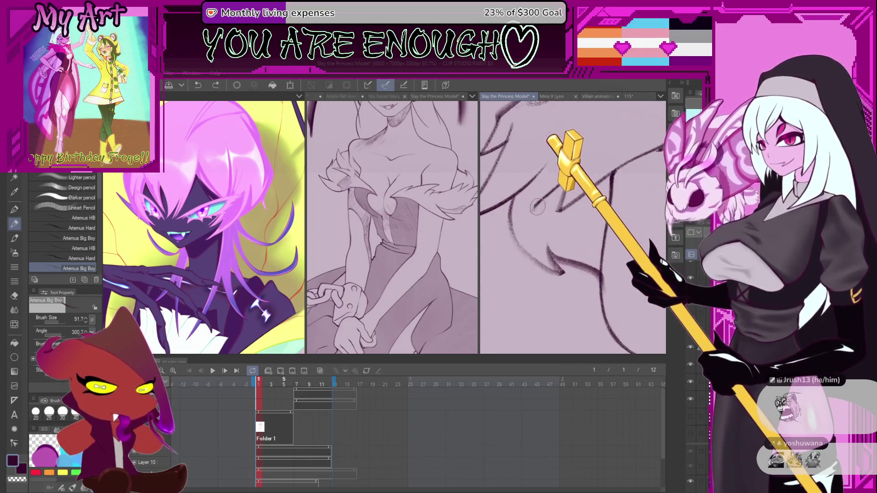
key(ctrl+y)
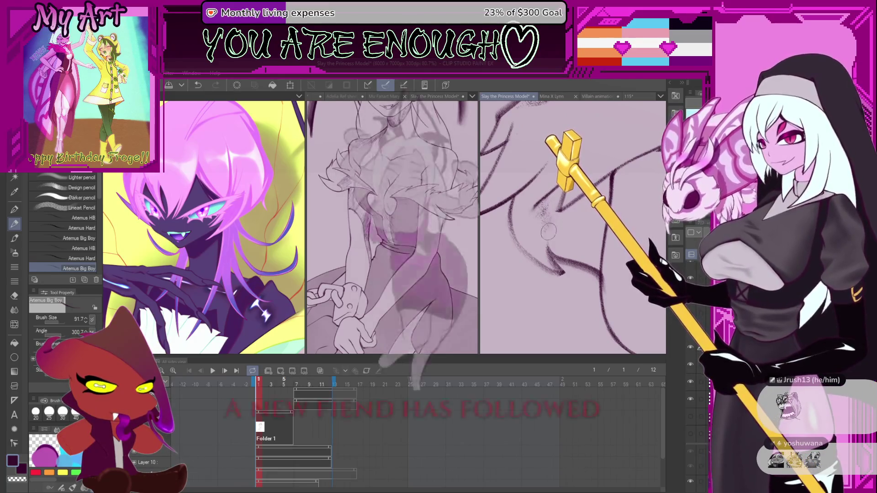
key(ctrl+z)
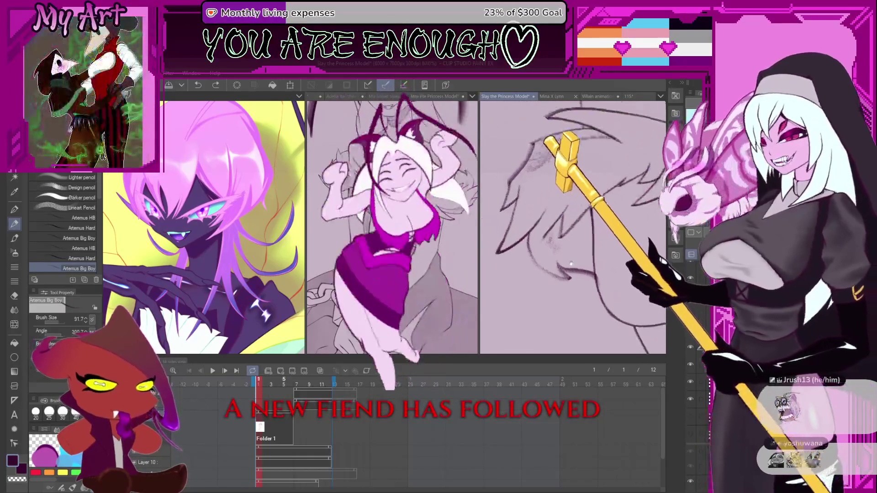
key(ctrl+z)
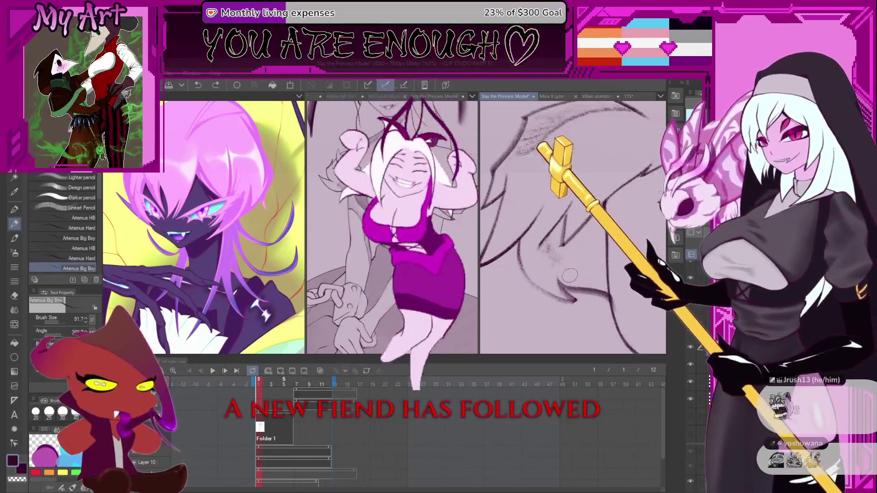
drag(570, 275, 563, 264)
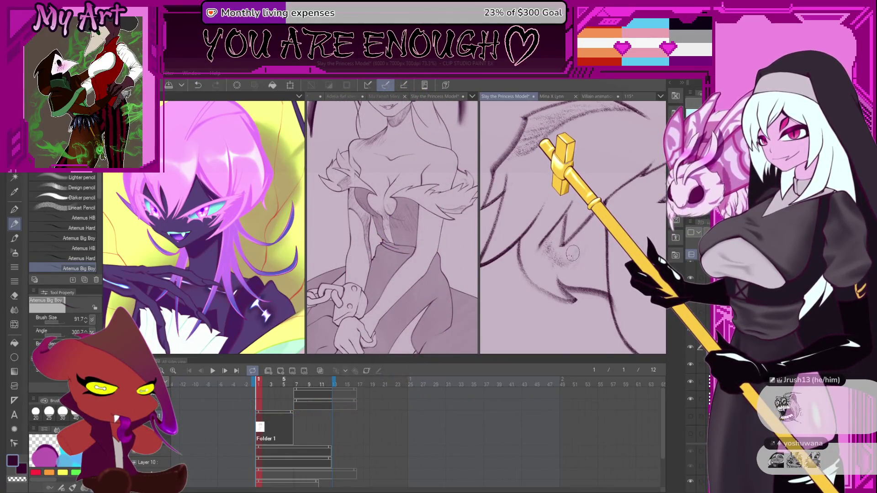
drag(572, 254, 576, 247)
key(ctrl+z)
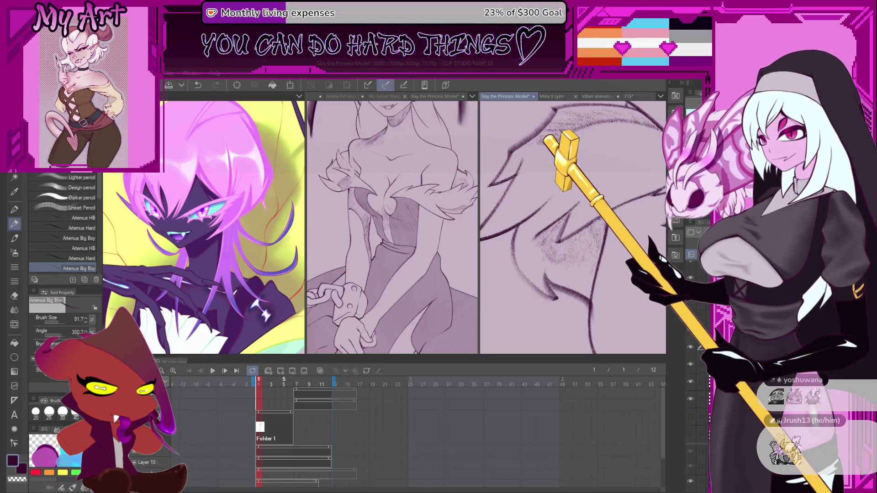
Zoom and pan the canvas to a close-up of the chained hands and wrist cuff
scroll(593, 253, down, 5)
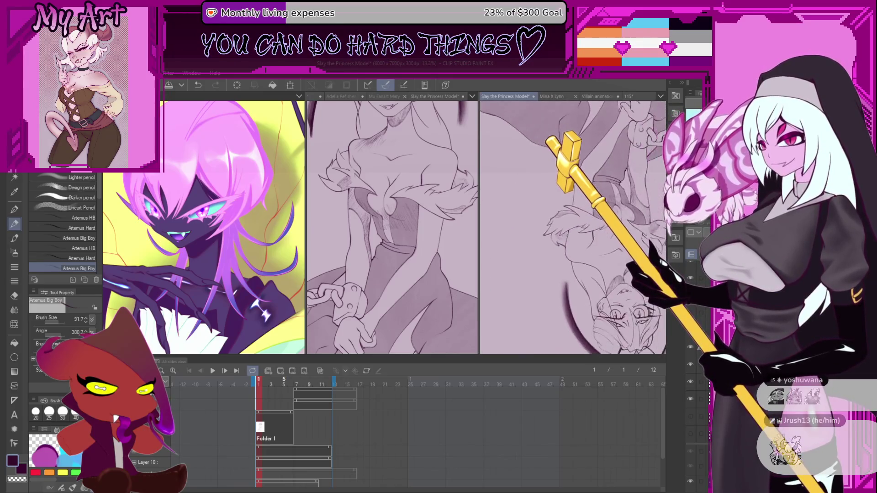
scroll(581, 287, down, 2)
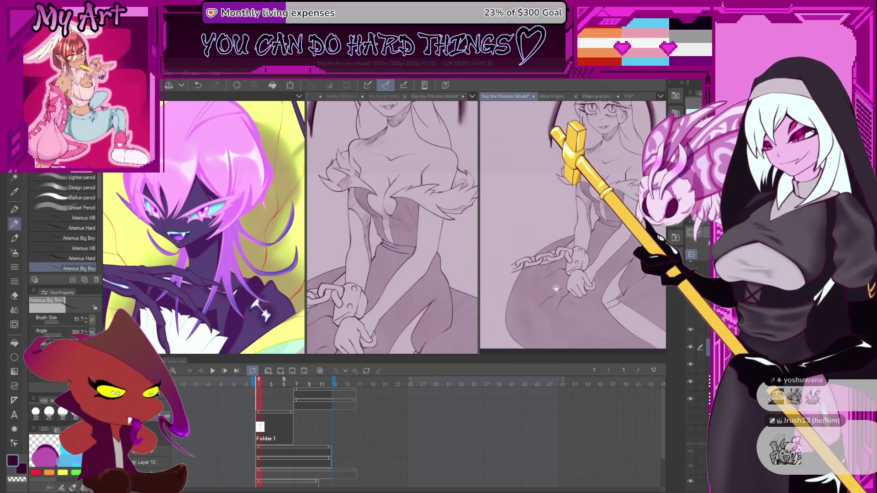
scroll(556, 265, up, 1)
scroll(573, 227, up, 1)
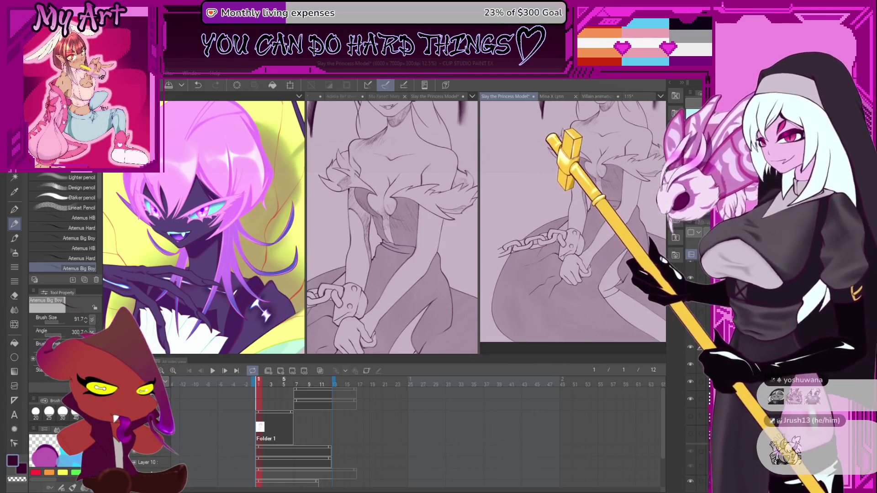
scroll(590, 233, down, 1)
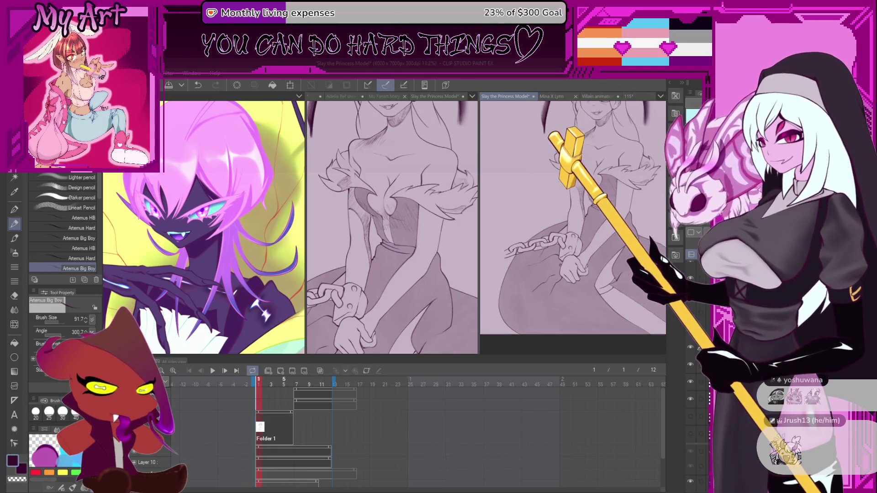
drag(584, 216, 574, 232)
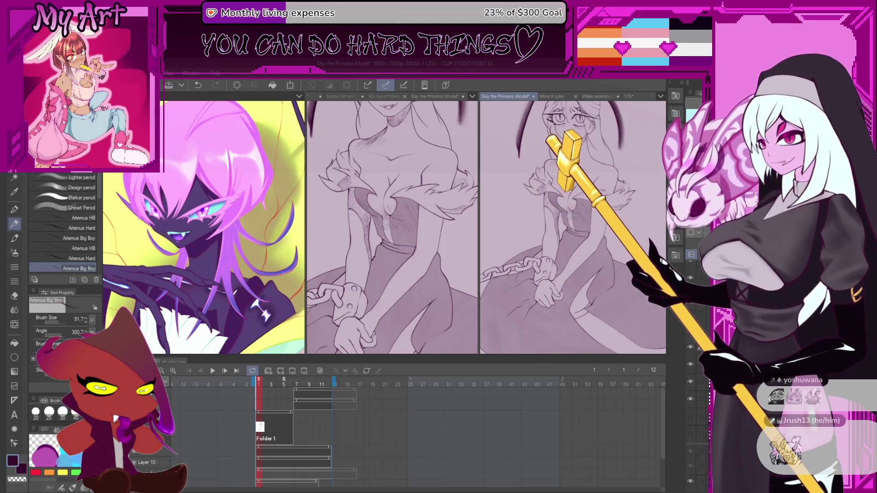
scroll(558, 260, down, 3)
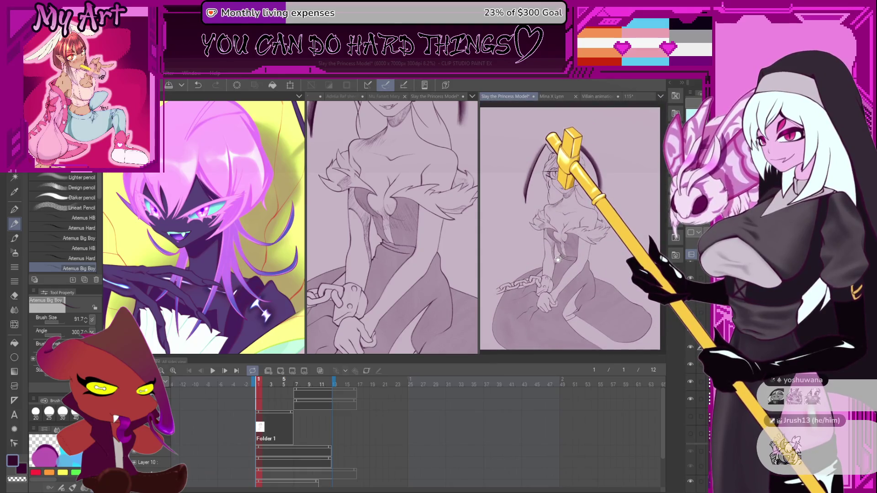
scroll(558, 259, up, 3)
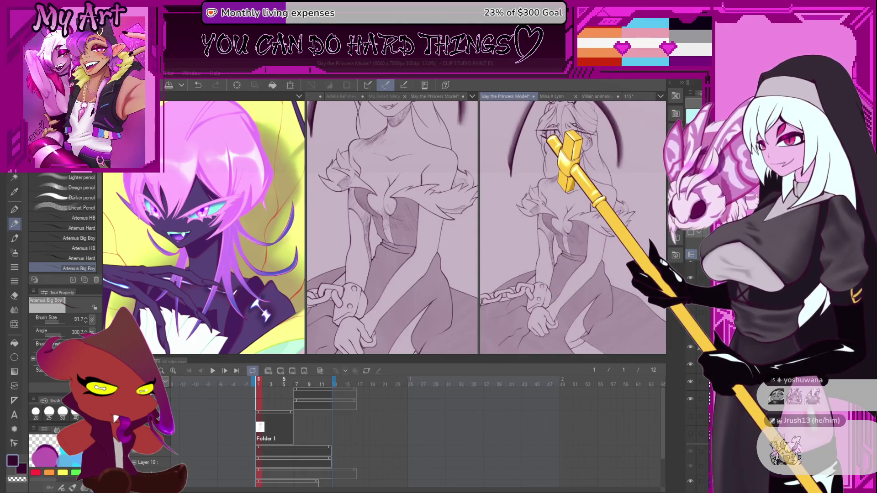
drag(583, 219, 563, 232)
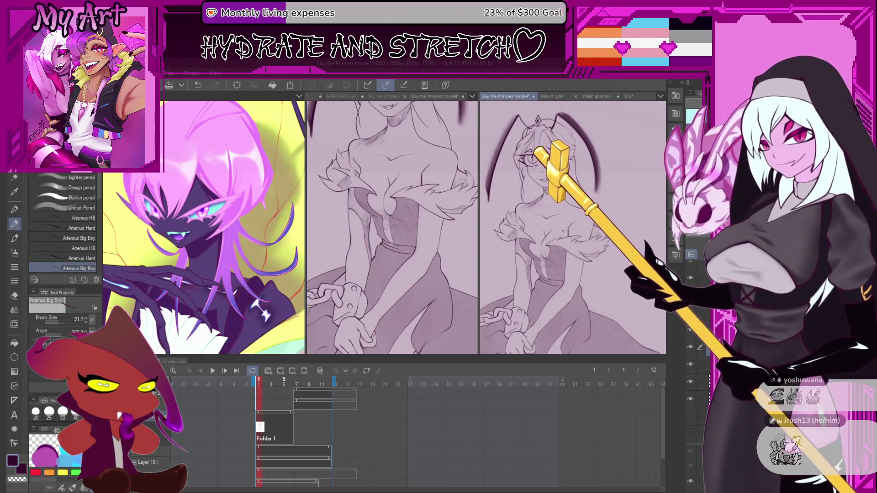
drag(566, 279, 568, 254)
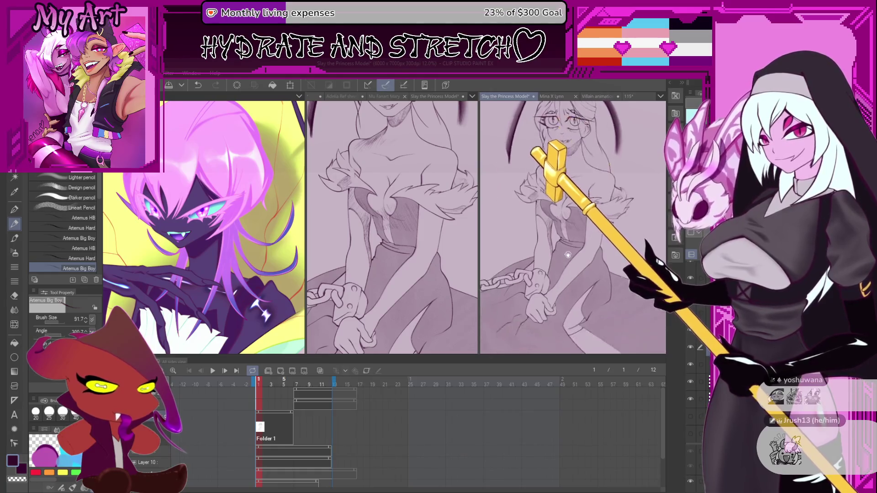
scroll(567, 255, up, 5)
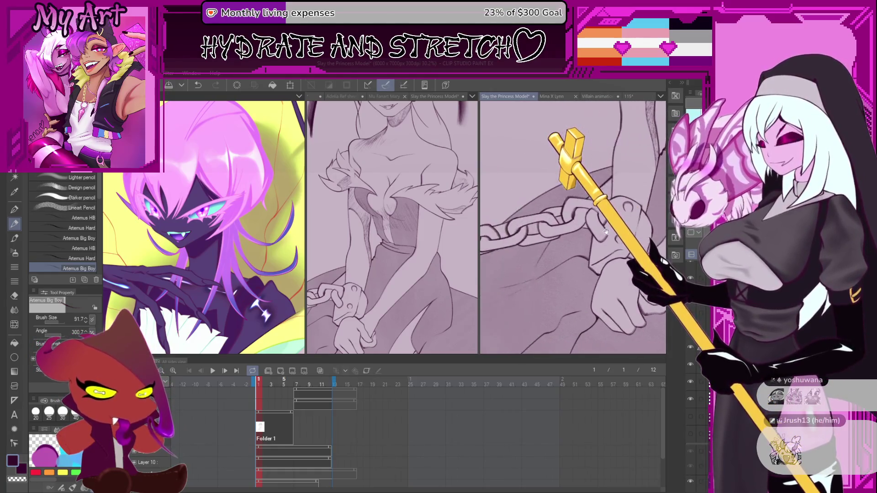
scroll(606, 232, up, 2)
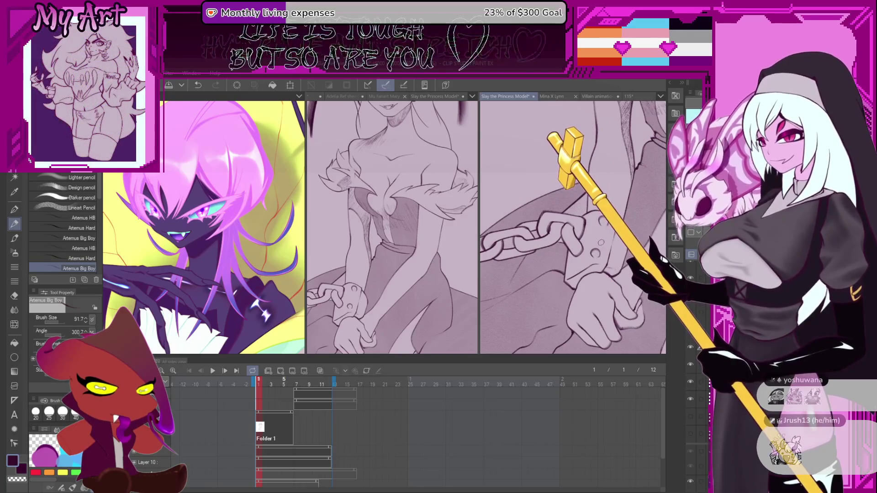
Try selecting the wrist cuff and chain links with the auto-select tool, then undo it
key(w)
click(616, 250)
click(570, 236)
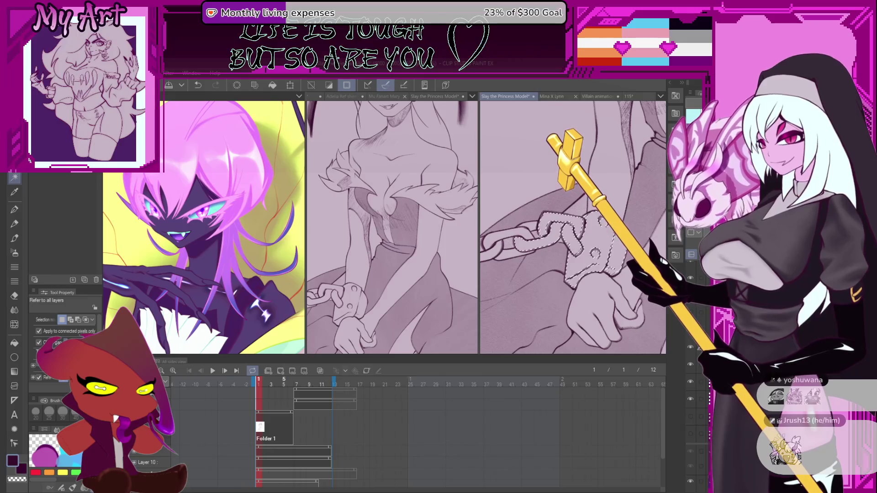
drag(549, 229, 617, 196)
click(555, 242)
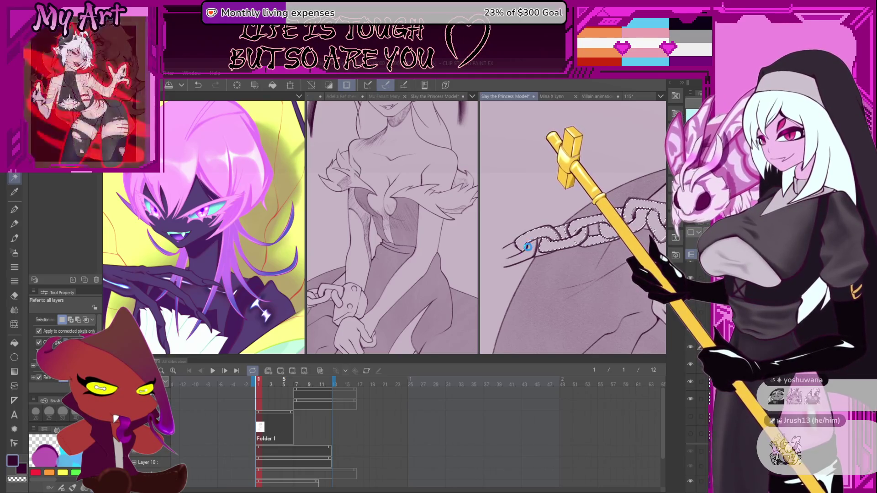
key(ctrl+z)
Switch to the freehand lasso and pan the view along the chain links
key(m)
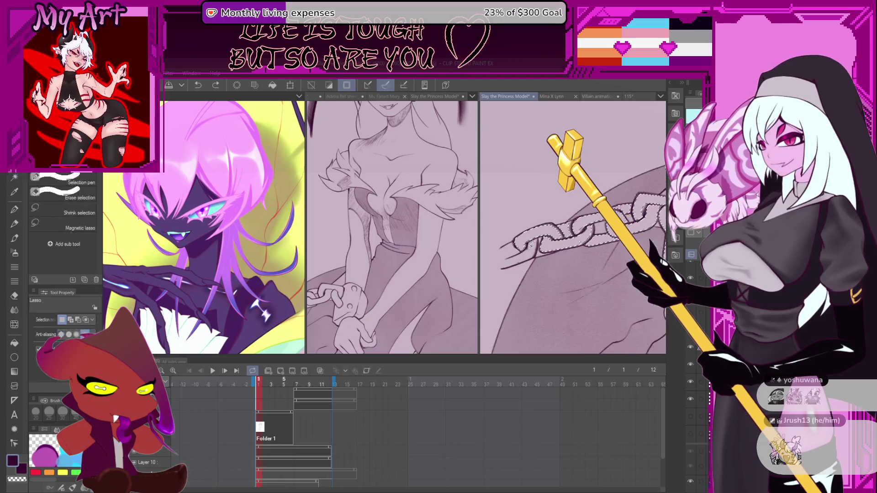
scroll(551, 237, up, 2)
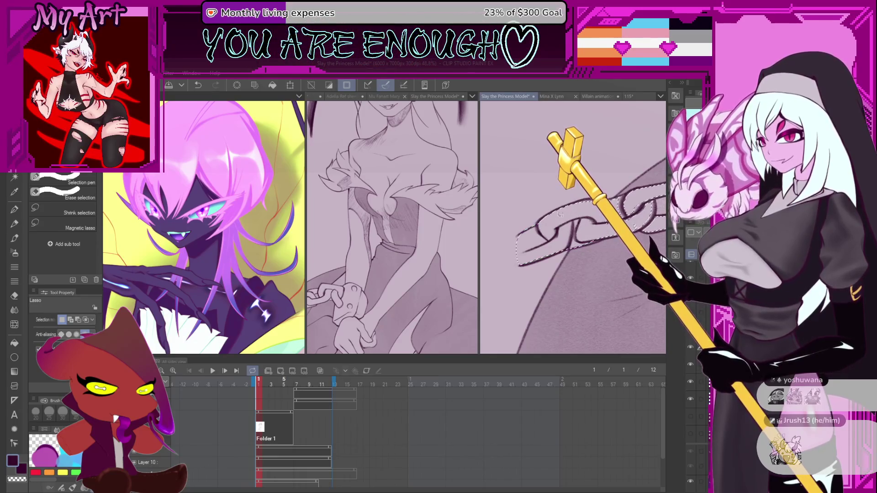
scroll(560, 214, up, 3)
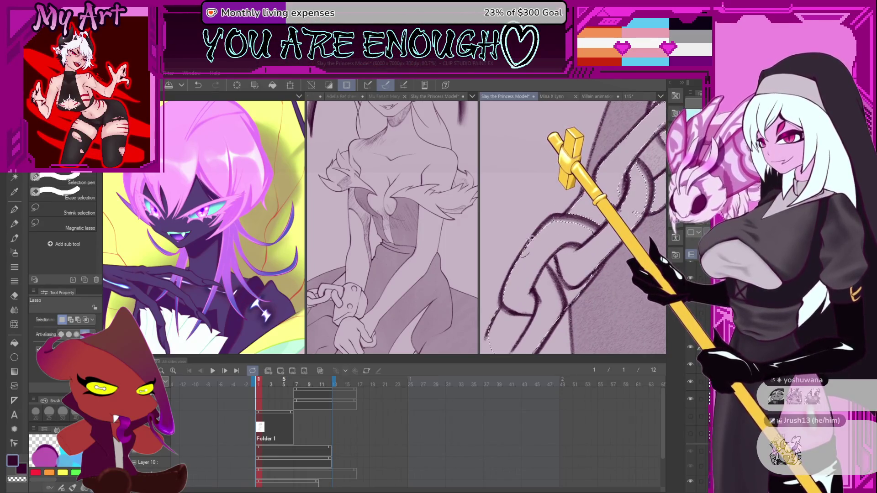
key(ctrl+z)
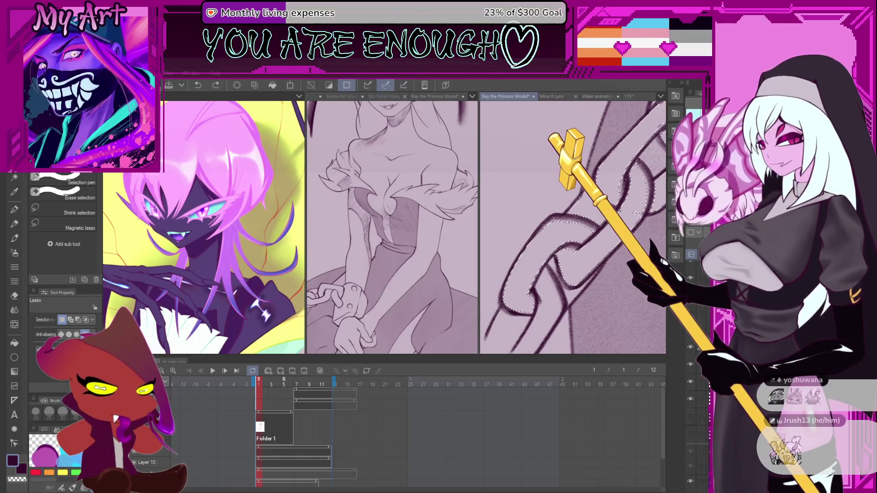
key(ctrl+y)
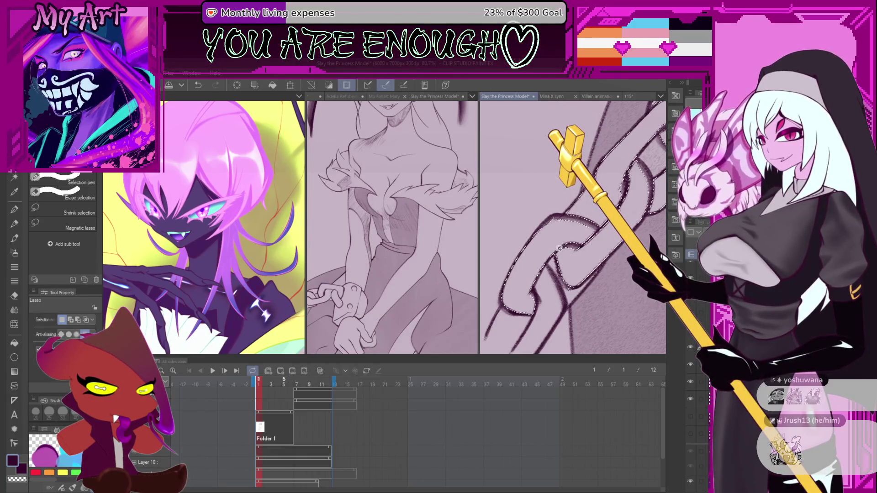
scroll(559, 248, down, 2)
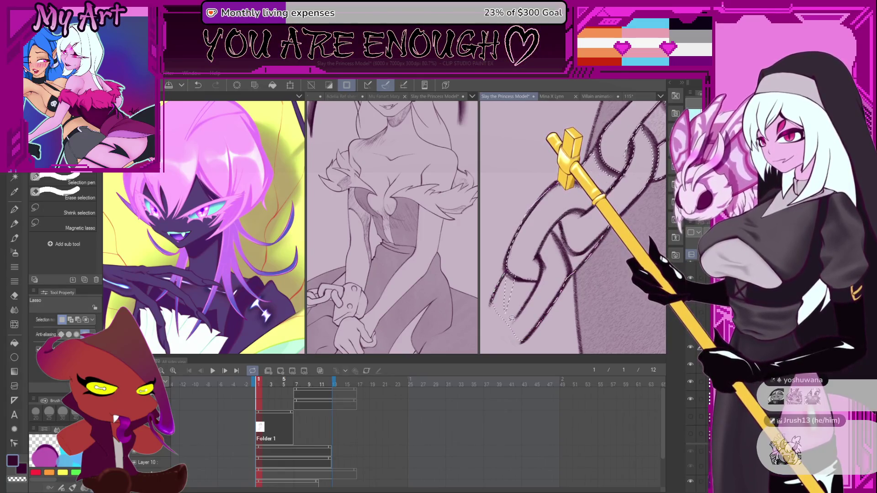
drag(599, 218, 530, 323)
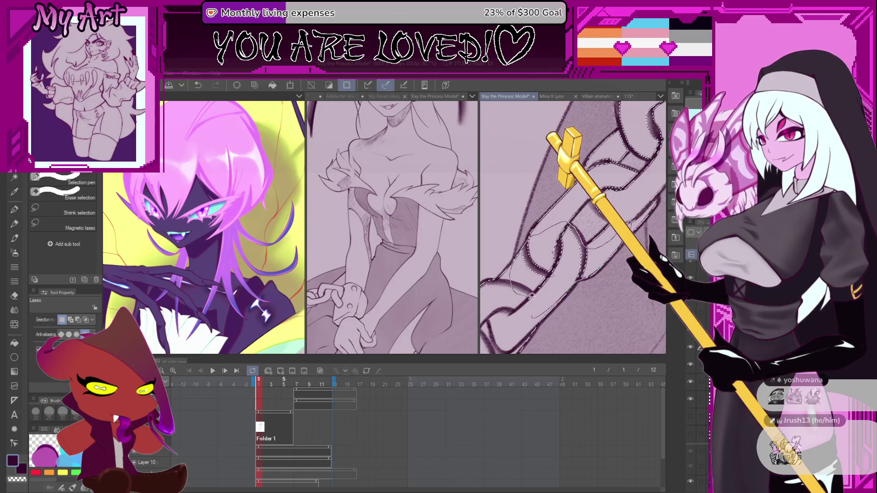
mouse_move(592, 208)
mouse_down()
mouse_move(542, 252)
mouse_move(585, 266)
mouse_up()
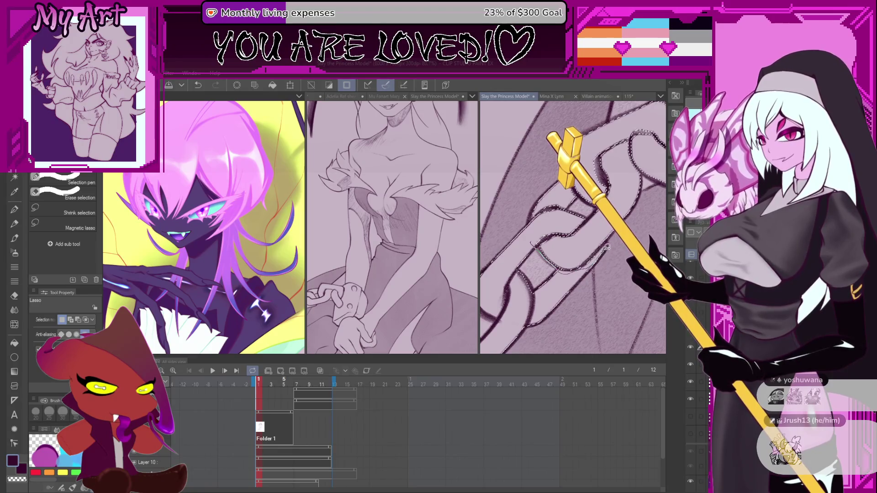
drag(609, 233, 532, 269)
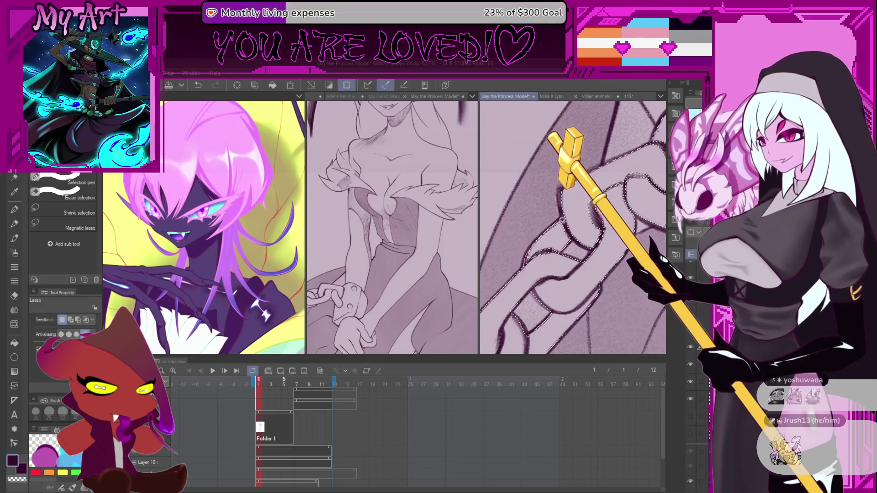
Trace a freehand lasso outline around the chain, rotating the view as needed
drag(530, 262, 585, 221)
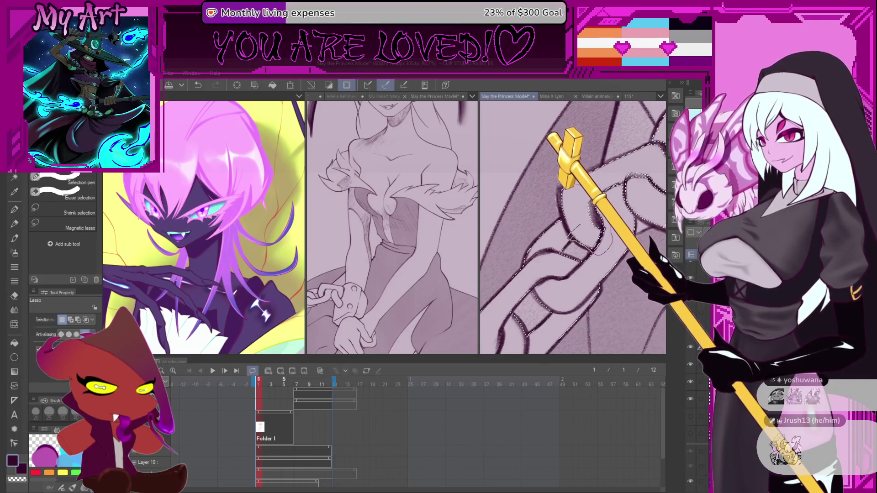
drag(615, 206, 550, 197)
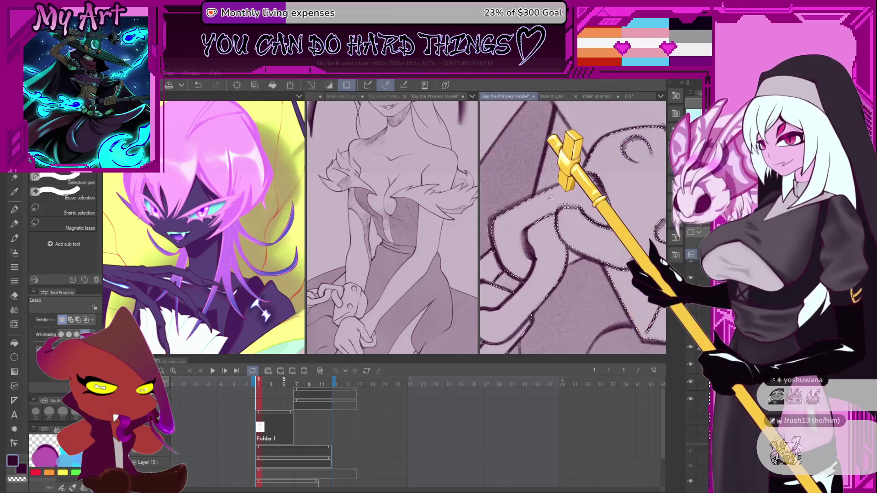
drag(541, 248, 566, 263)
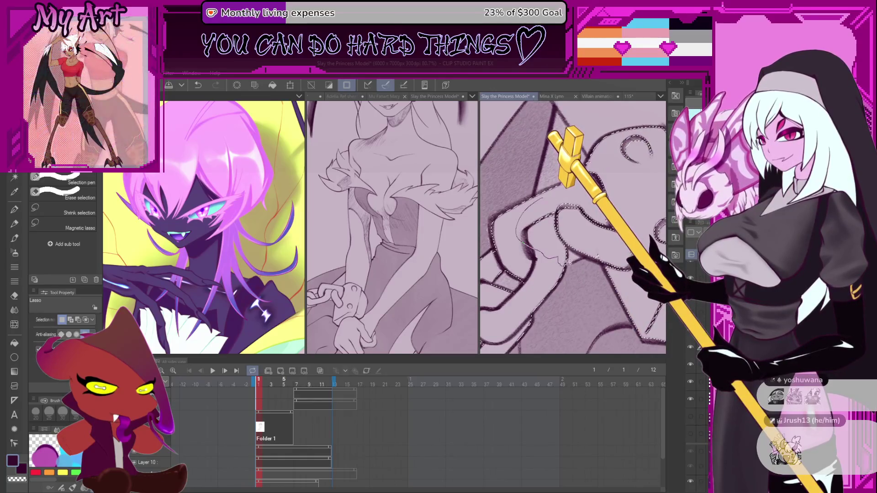
mouse_move(617, 172)
mouse_down()
mouse_move(591, 165)
mouse_move(545, 192)
mouse_up()
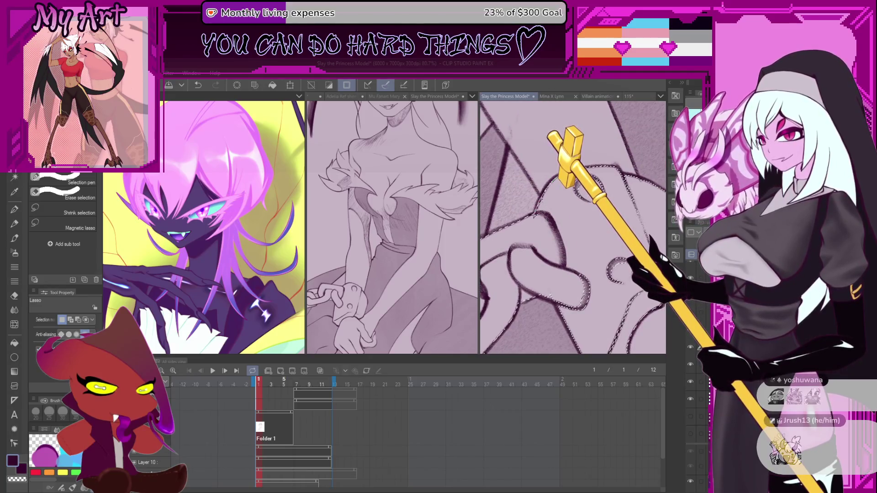
drag(566, 248, 500, 219)
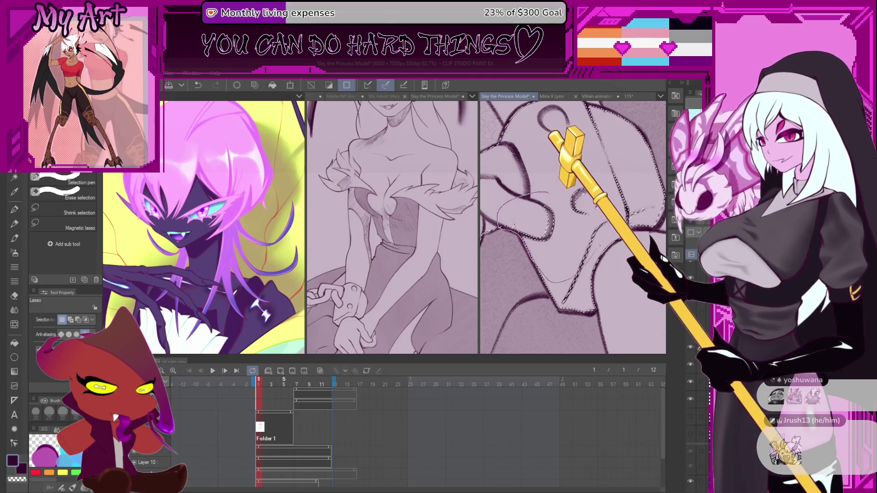
drag(548, 192, 537, 244)
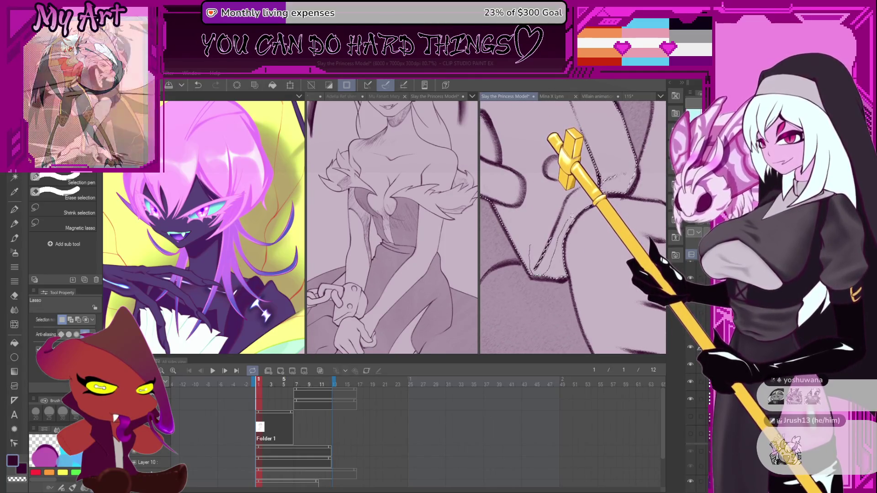
drag(610, 194, 628, 191)
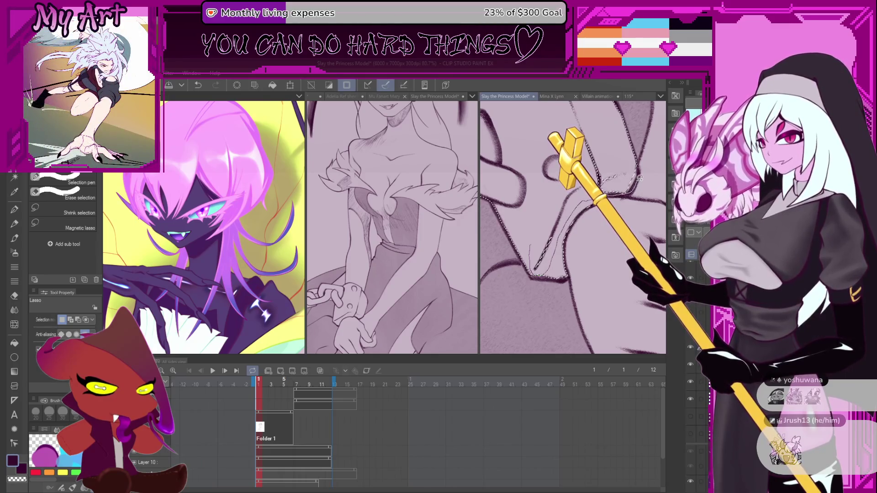
drag(638, 158, 593, 192)
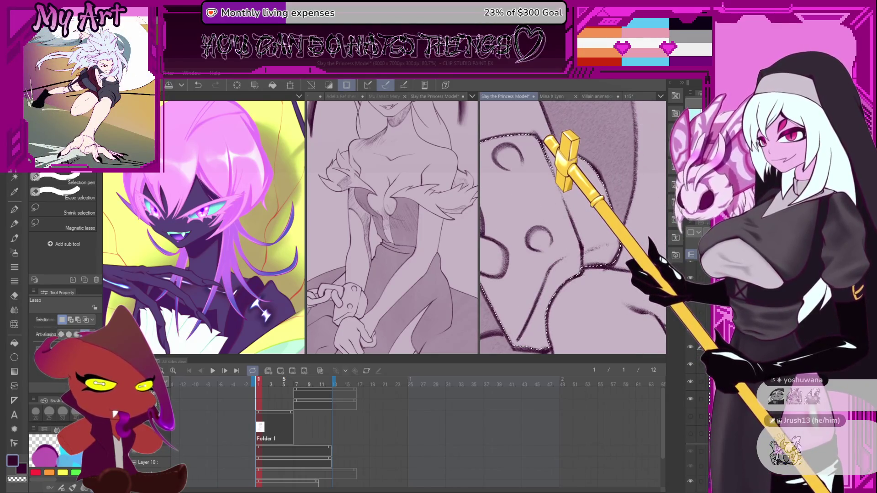
drag(583, 203, 591, 179)
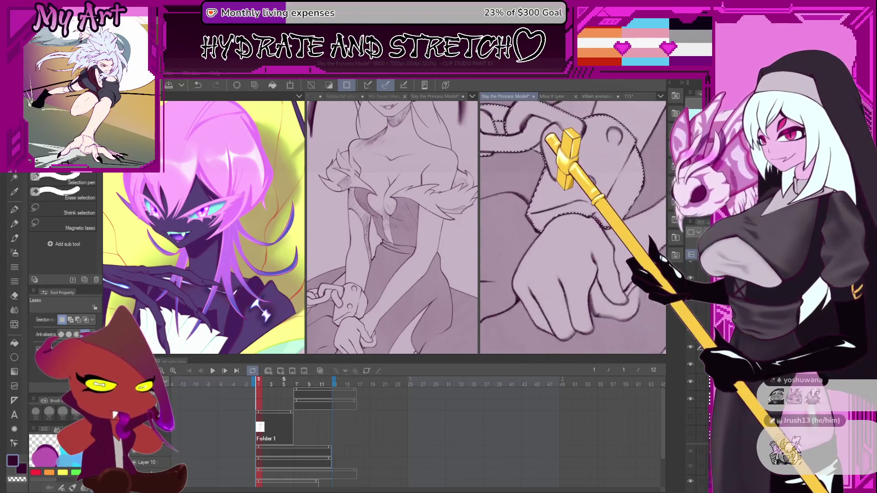
Close the chain selection at actual size, then try a dark fill and undo it
key(ctrl+alt+0)
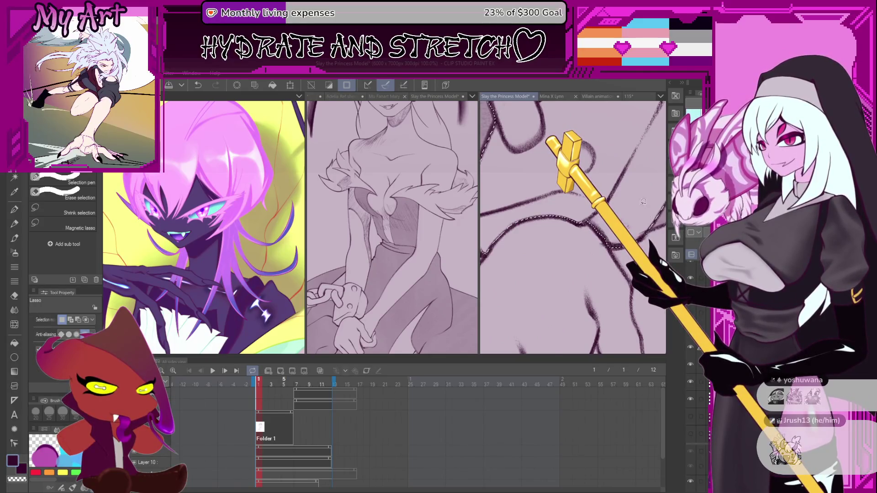
scroll(643, 202, down, 5)
drag(610, 210, 587, 233)
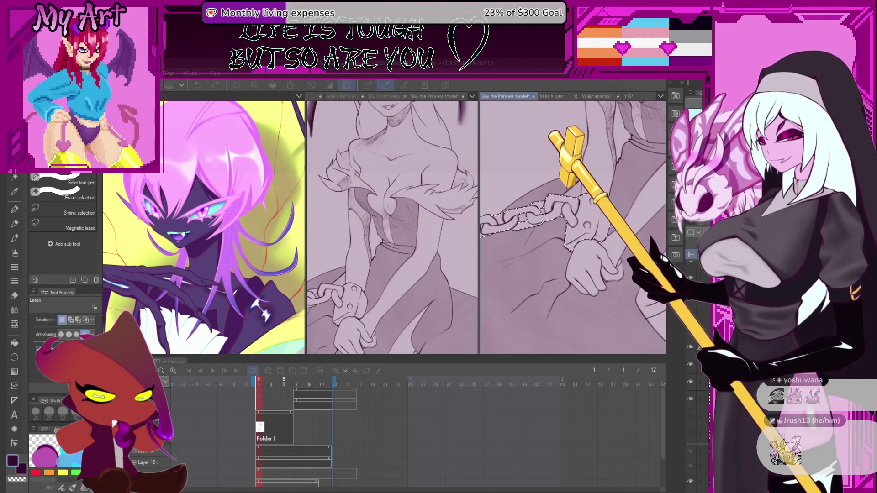
click(205, 426)
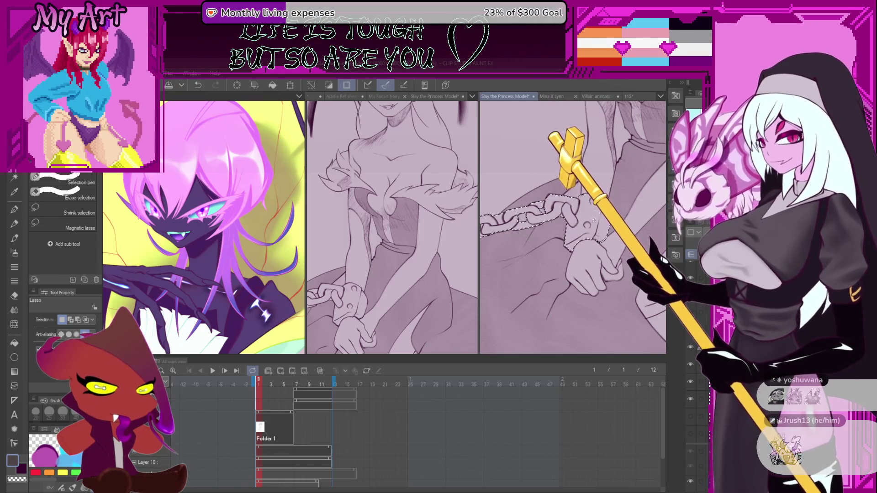
key(g)
click(581, 237)
key(ctrl+z)
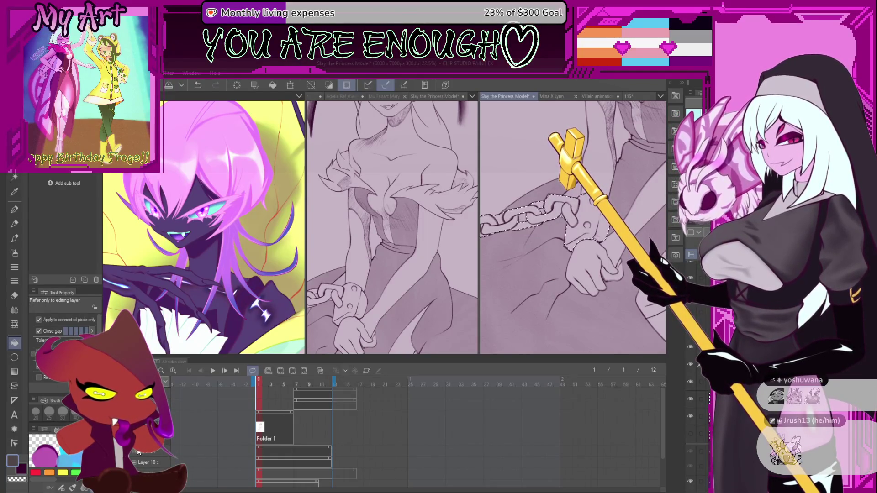
Fill the chain and cuff selection with a solid dark tone and deselect
click(599, 219)
scroll(599, 219, up, 3)
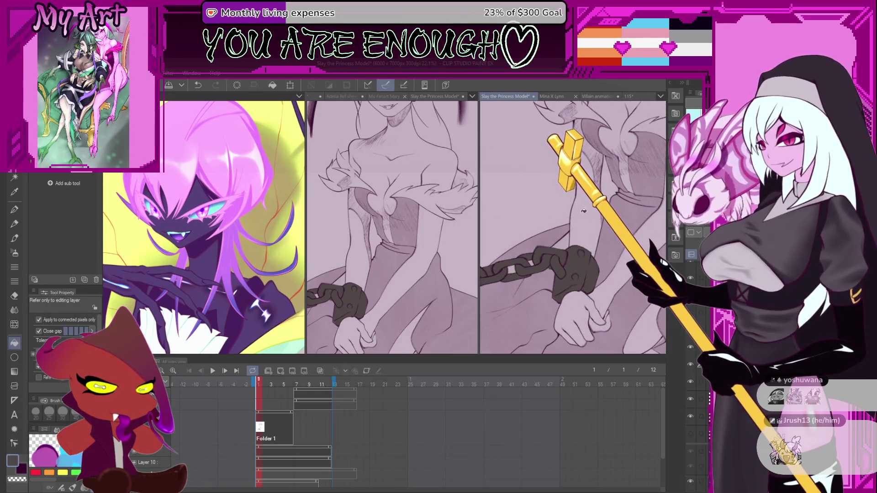
key(ctrl+d)
scroll(588, 207, down, 1)
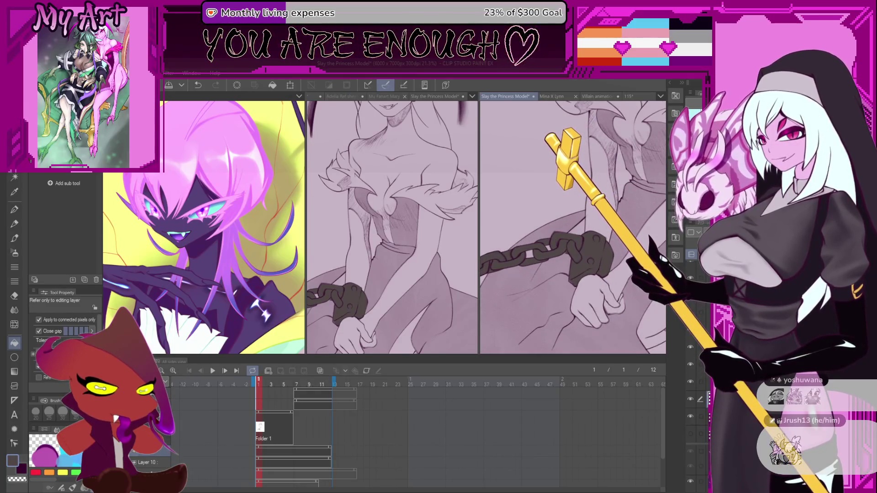
scroll(520, 280, up, 5)
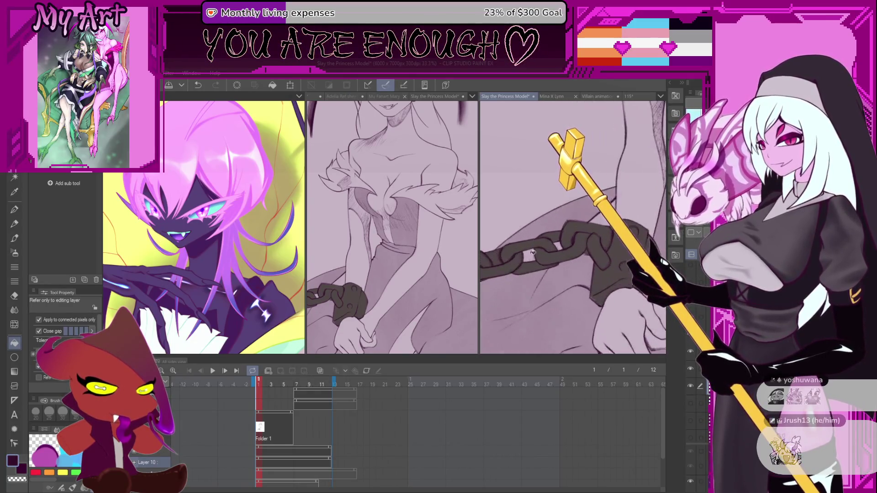
key(p)
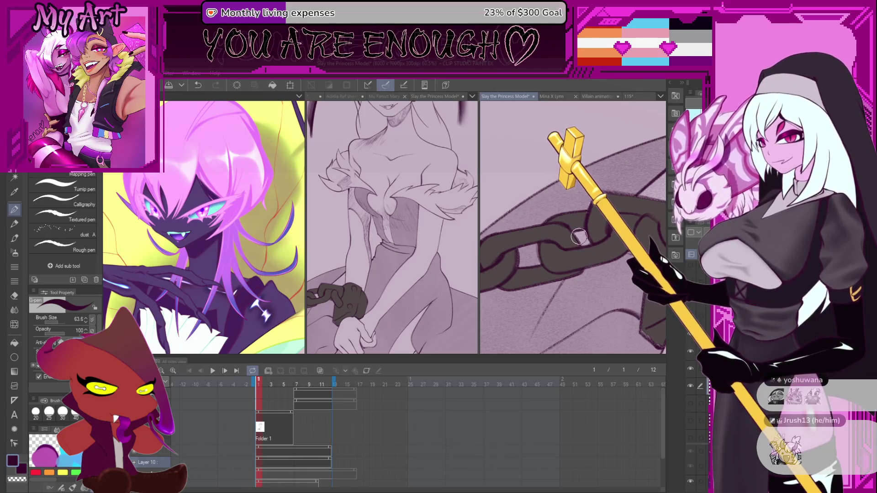
Pan and zoom toward the cuff and the fabric beside the chain
drag(578, 234, 569, 231)
scroll(570, 230, up, 2)
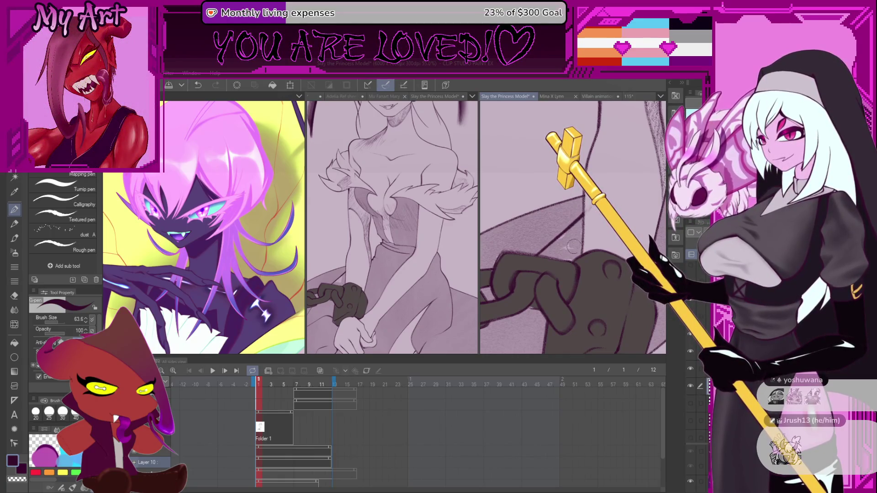
drag(519, 250, 515, 258)
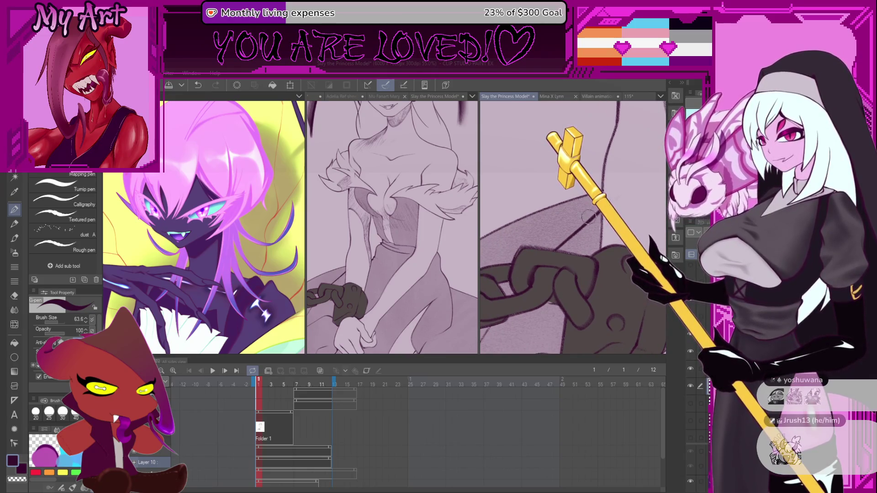
scroll(618, 196, up, 3)
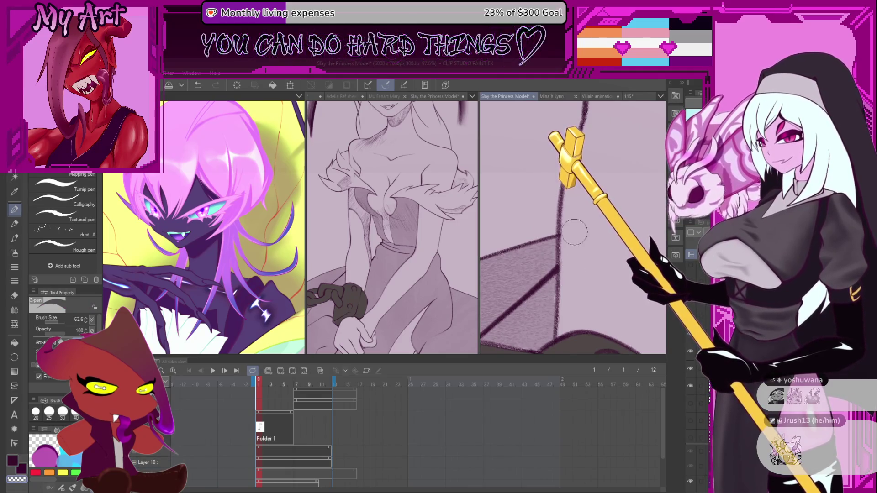
scroll(598, 215, down, 5)
scroll(596, 211, down, 2)
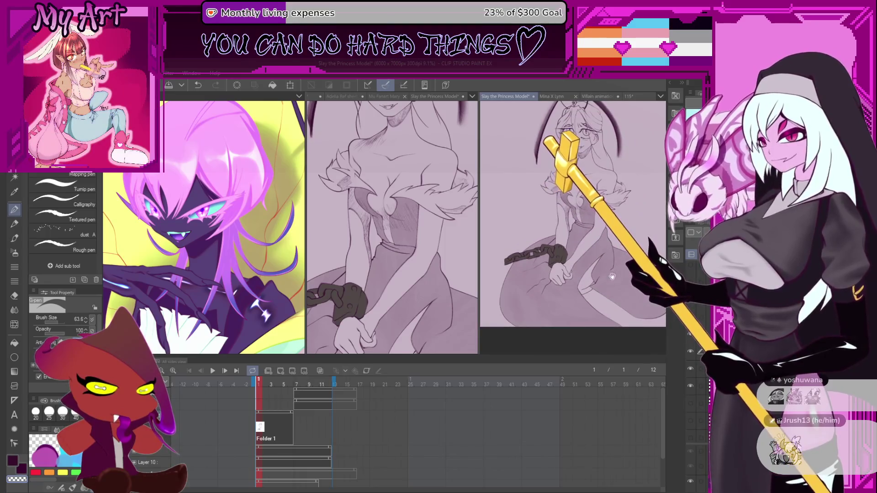
scroll(530, 272, up, 2)
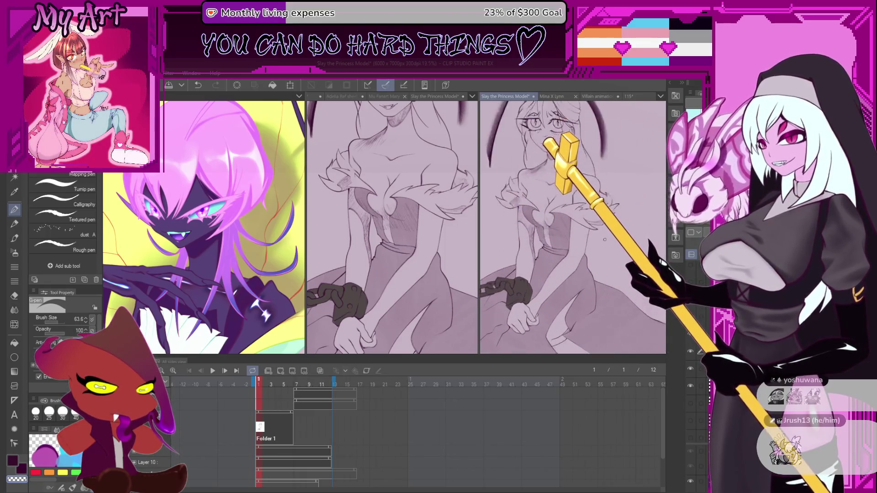
scroll(609, 281, down, 2)
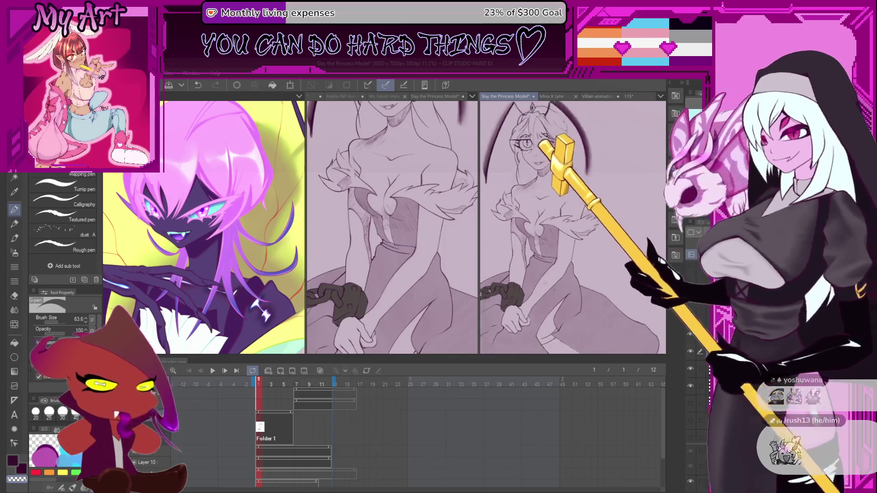
drag(587, 297, 595, 181)
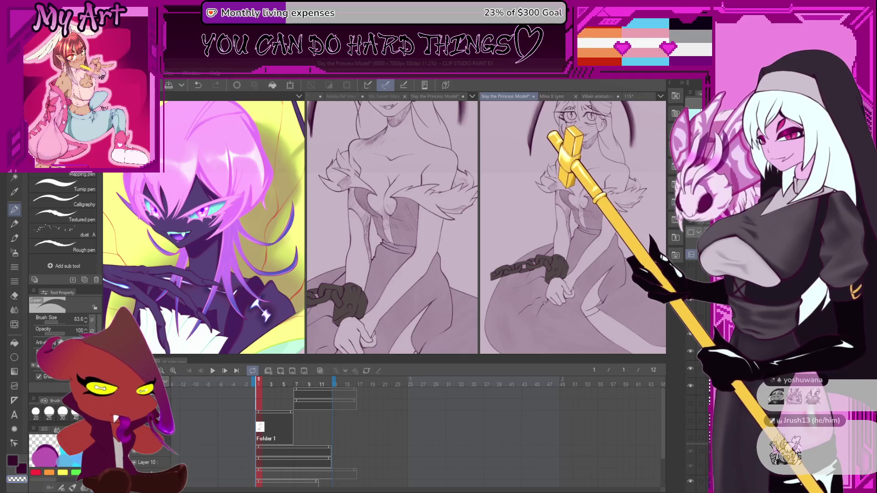
drag(567, 235, 540, 267)
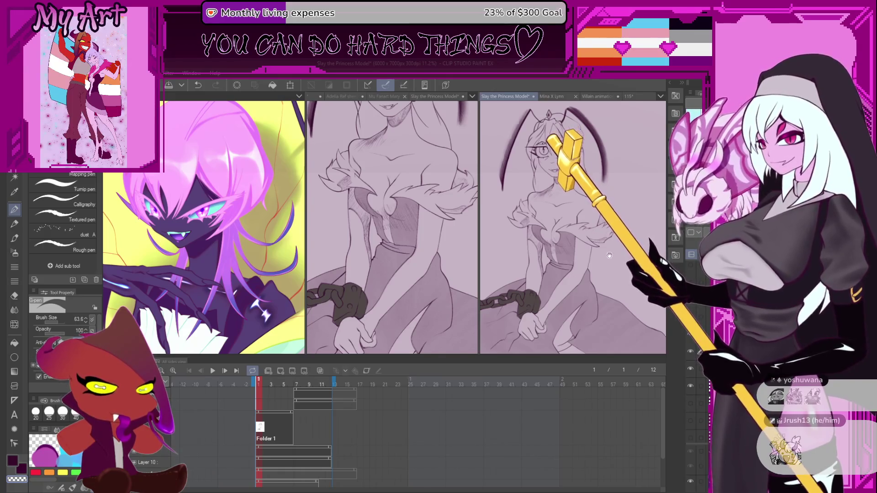
scroll(609, 256, down, 2)
key(w)
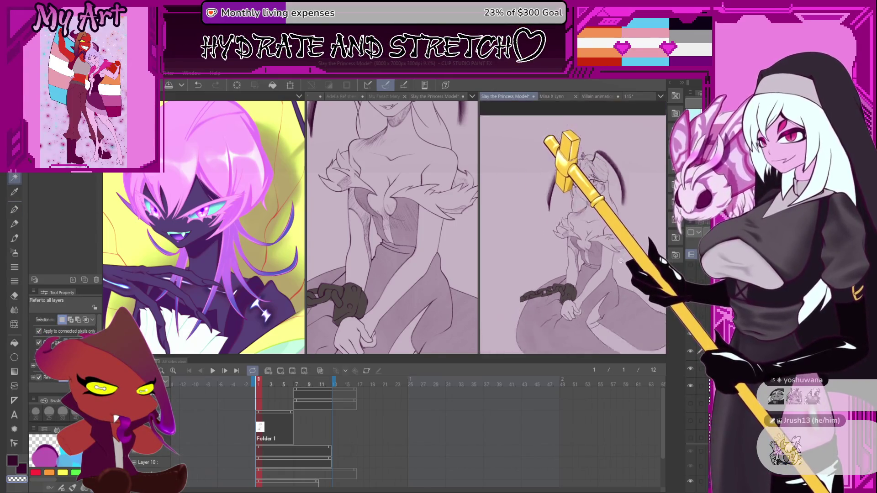
scroll(621, 261, down, 2)
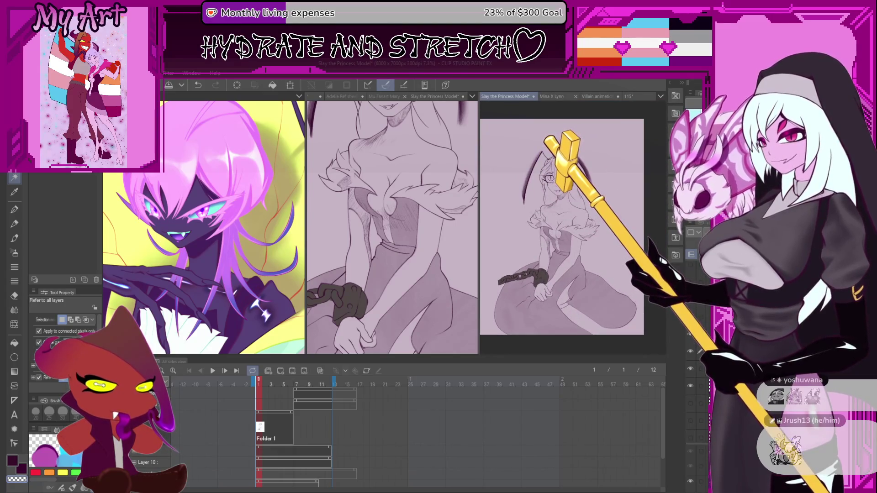
scroll(573, 228, left, 1)
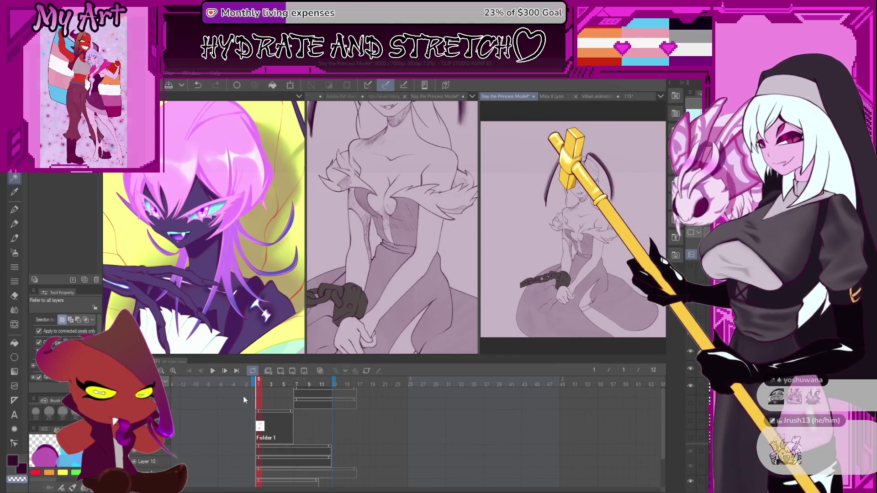
click(214, 371)
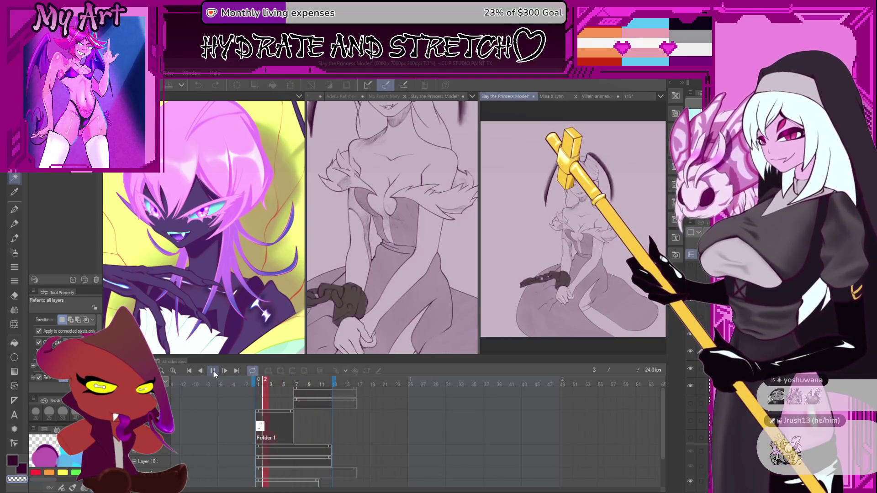
click(213, 371)
scroll(289, 420, down, 1)
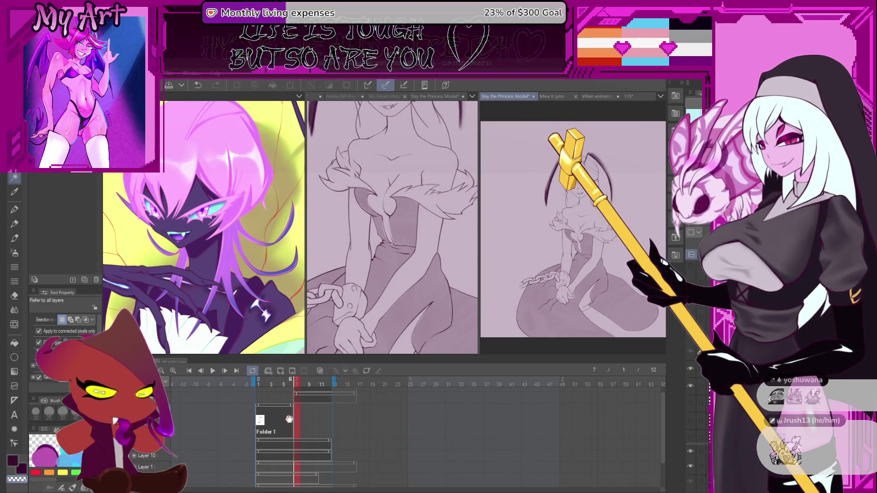
scroll(289, 420, up, 1)
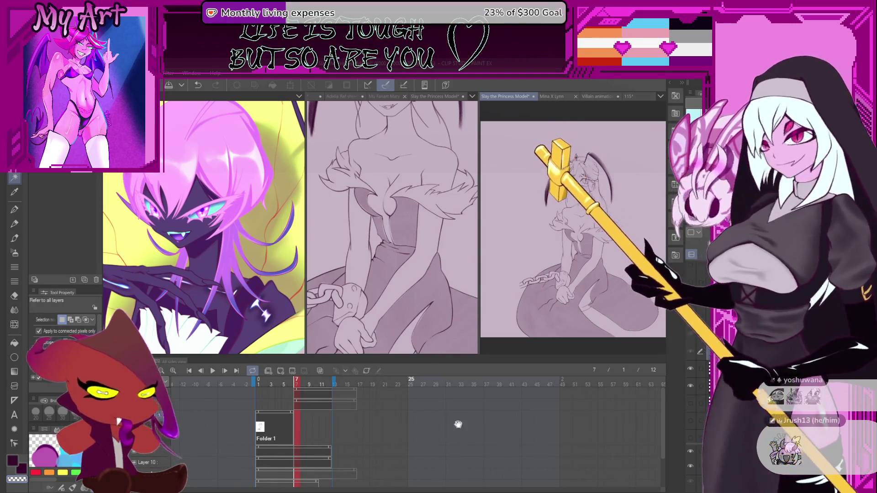
drag(573, 181, 578, 191)
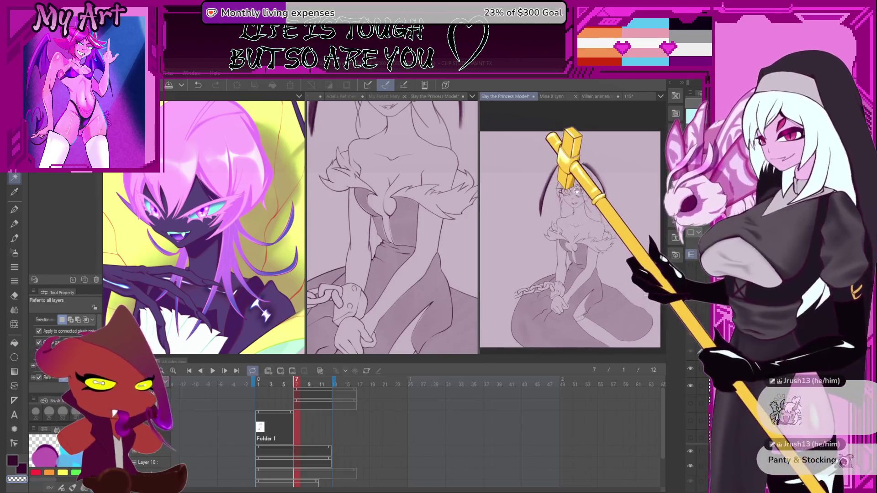
scroll(577, 190, up, 2)
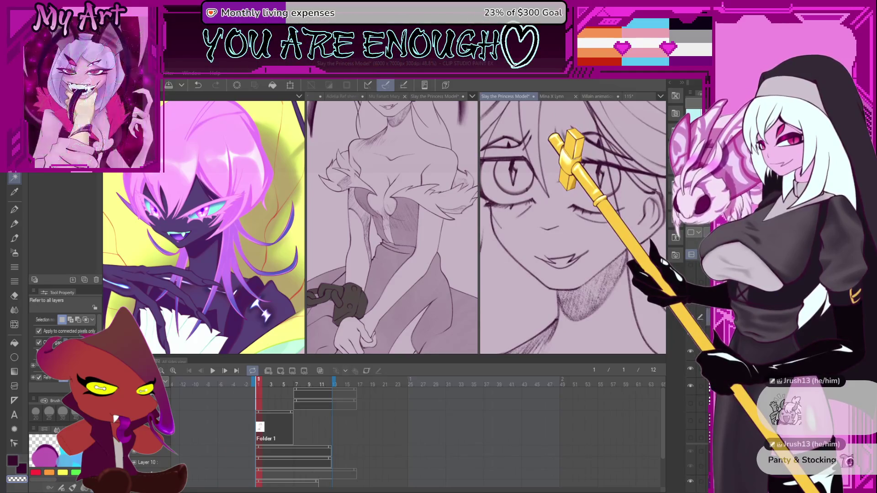
Switch to the Artemus Big Boy pencil and zoom in on the princess's eye
key(p)
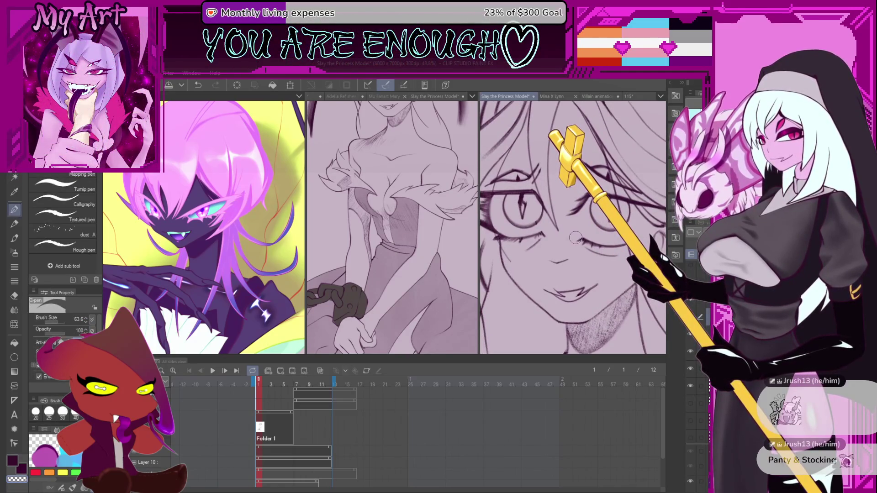
key(p)
scroll(560, 232, up, 3)
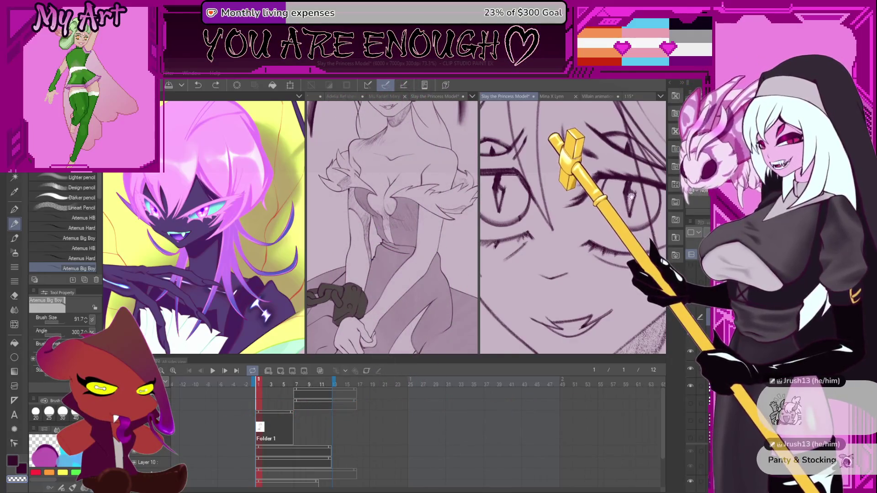
scroll(620, 207, up, 3)
drag(591, 259, 598, 237)
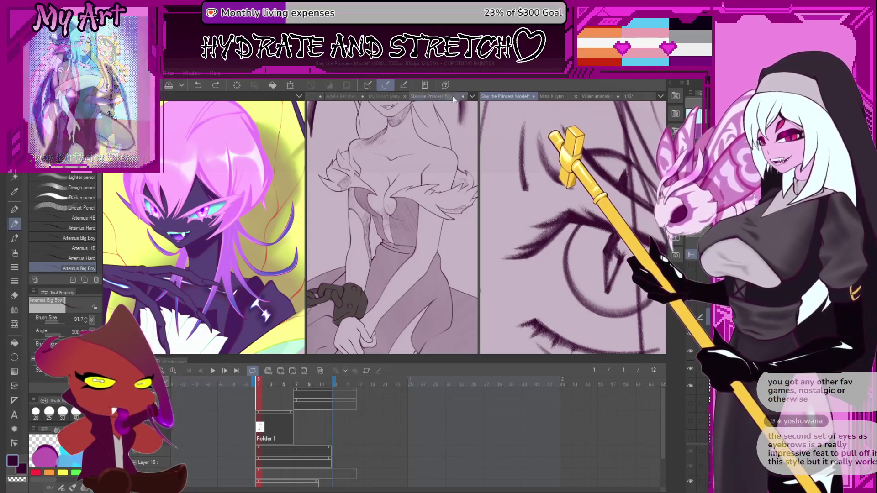
Shrink the Pastel brush to size 54.5 and zoom in on the eye
scroll(531, 209, down, 5)
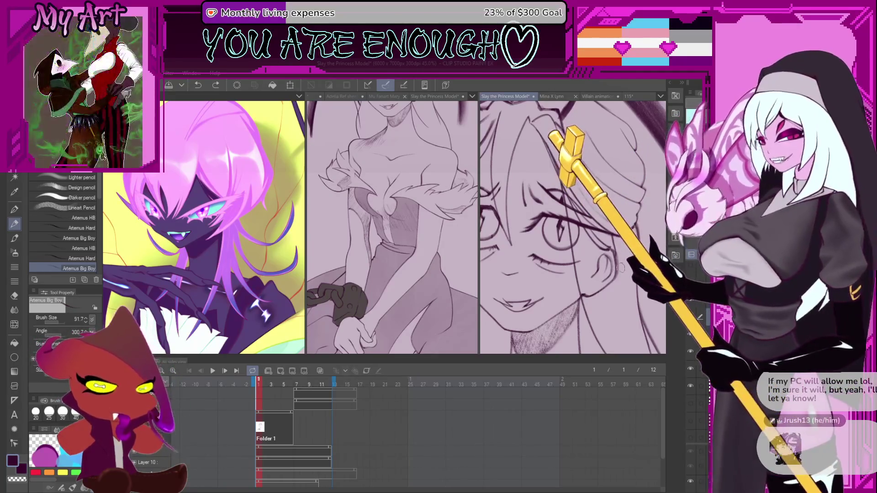
scroll(562, 233, up, 3)
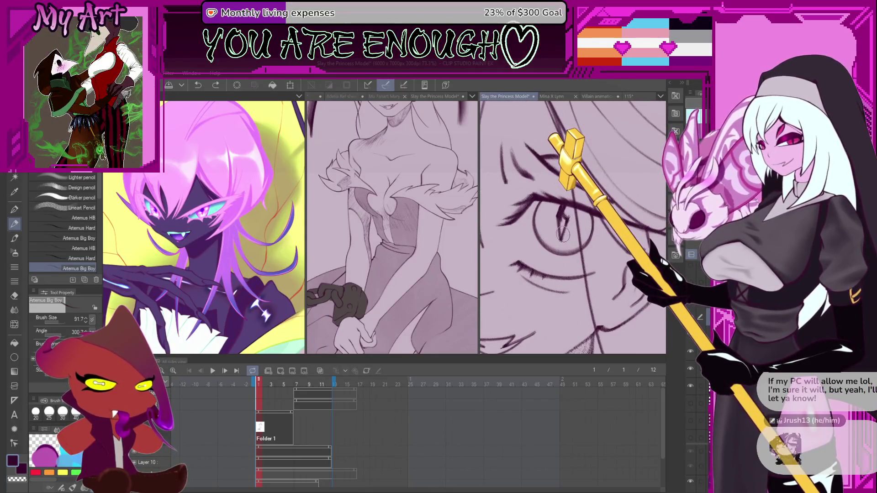
scroll(64, 219, down, 5)
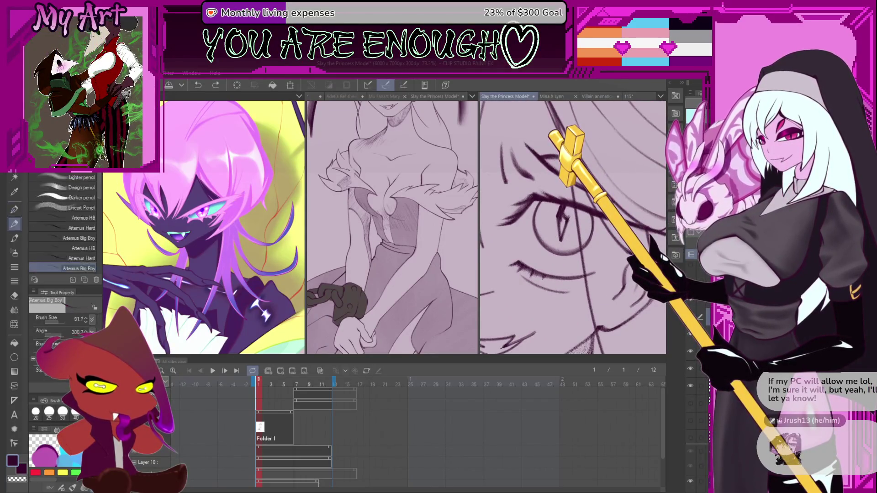
mouse_move(513, 205)
mouse_down()
mouse_move(547, 234)
mouse_move(514, 210)
mouse_move(515, 243)
mouse_move(548, 255)
mouse_up()
scroll(537, 236, up, 2)
Undo the trial stroke, lasso the iris and dab pastel texture inside it
key(ctrl+z)
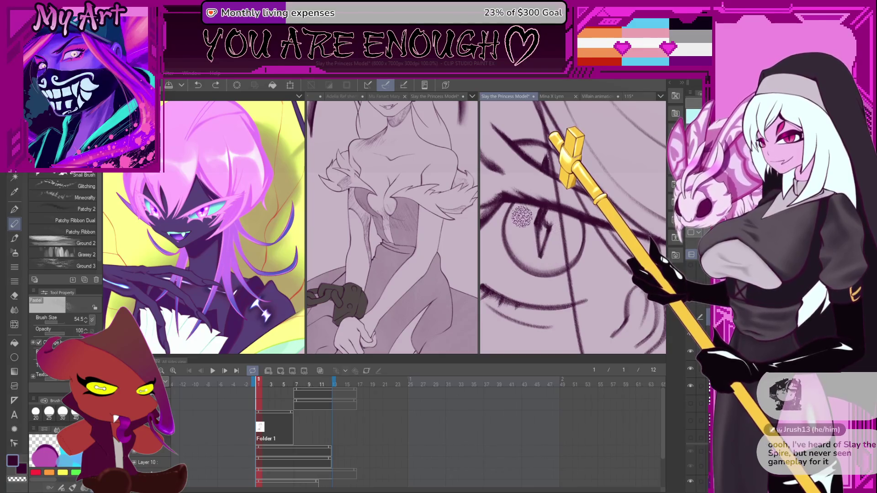
key(m)
mouse_move(516, 202)
mouse_down()
mouse_move(506, 219)
mouse_move(517, 257)
mouse_move(538, 273)
mouse_move(569, 267)
mouse_move(584, 233)
mouse_move(577, 209)
mouse_move(518, 202)
mouse_up()
key(b)
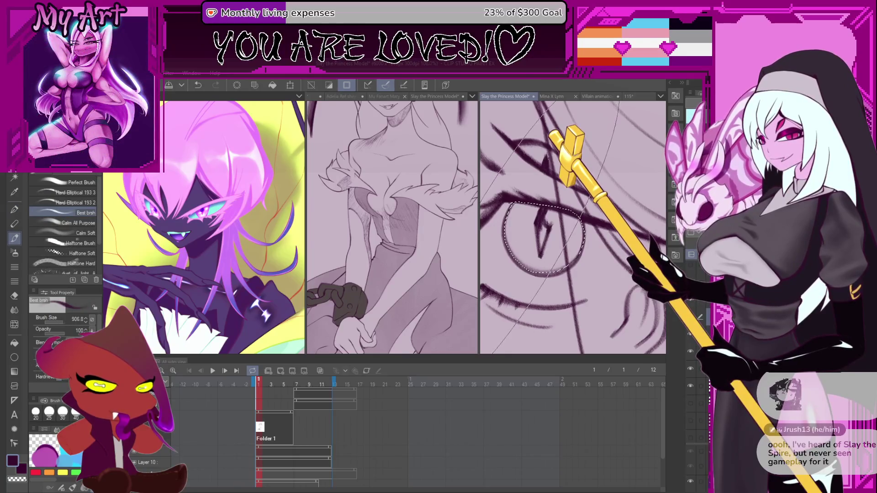
key(p)
mouse_move(514, 201)
mouse_down()
mouse_move(537, 269)
mouse_move(562, 249)
mouse_up()
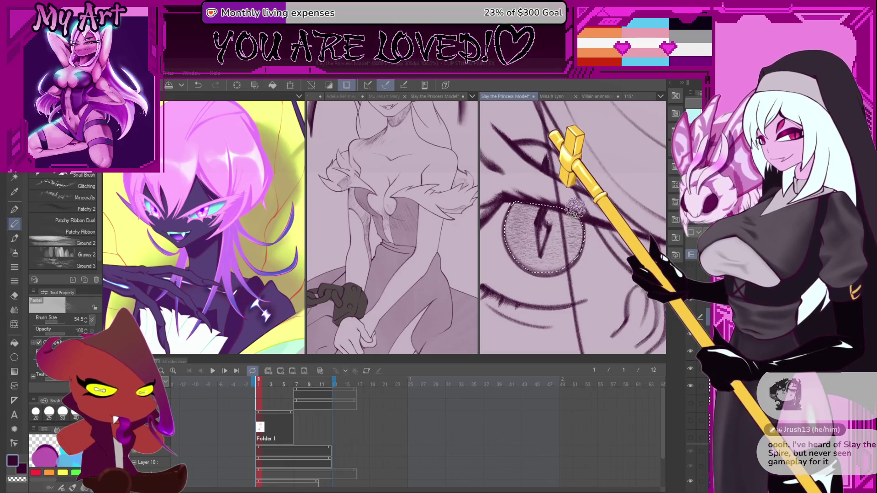
drag(521, 217, 630, 229)
Retrace the iris selection, trimming its left edge and extending it along the lower-left
key(m)
mouse_move(508, 197)
mouse_down()
mouse_move(497, 215)
mouse_move(512, 258)
mouse_move(562, 249)
mouse_move(566, 224)
mouse_move(551, 209)
mouse_up()
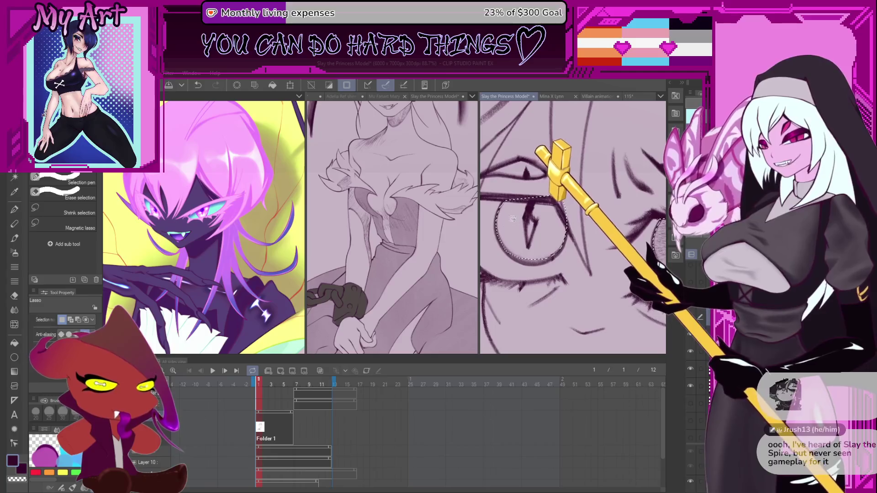
scroll(513, 219, up, 3)
scroll(505, 245, down, 1)
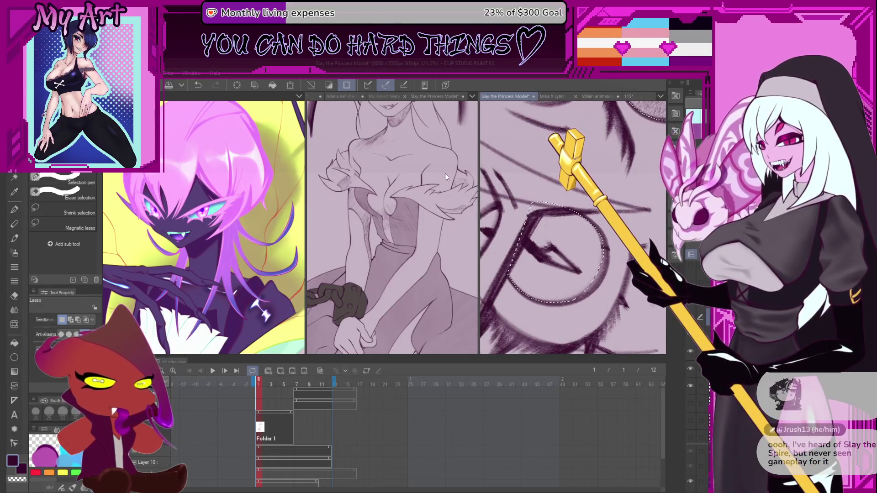
scroll(447, 177, up, 5)
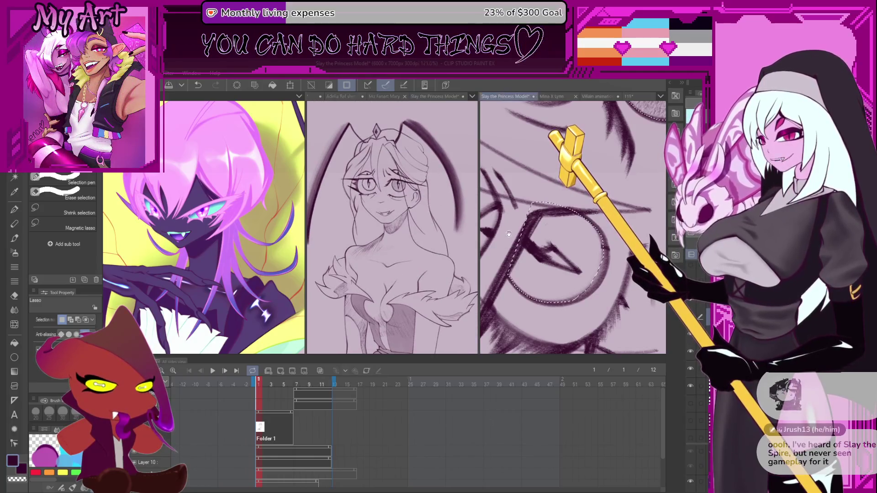
mouse_move(505, 229)
mouse_down()
mouse_move(521, 229)
mouse_move(533, 185)
mouse_move(544, 212)
mouse_up()
key(minus)
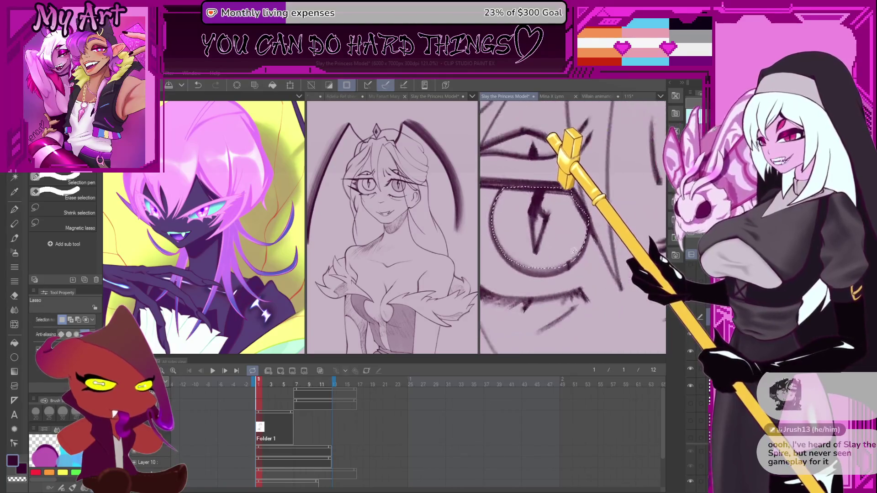
drag(515, 244, 531, 269)
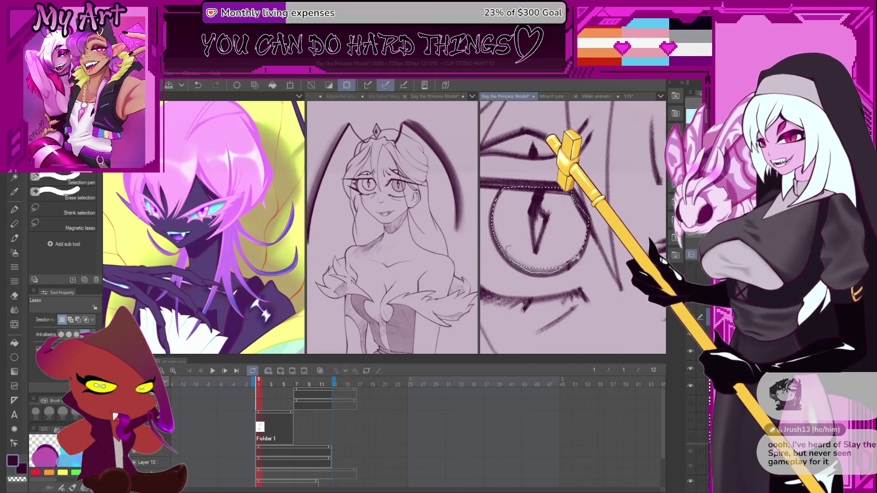
Stipple grainy Pastel pencil texture inside the lasso-selected iris around the pupil
key(p)
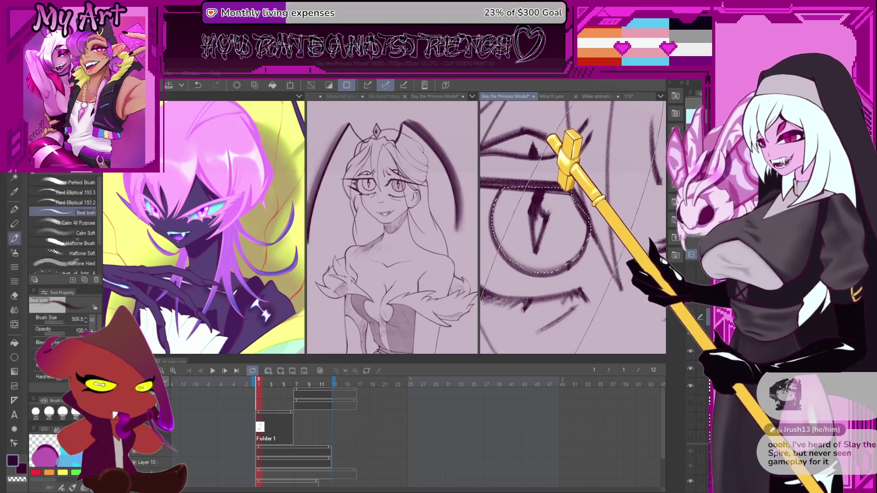
key(b)
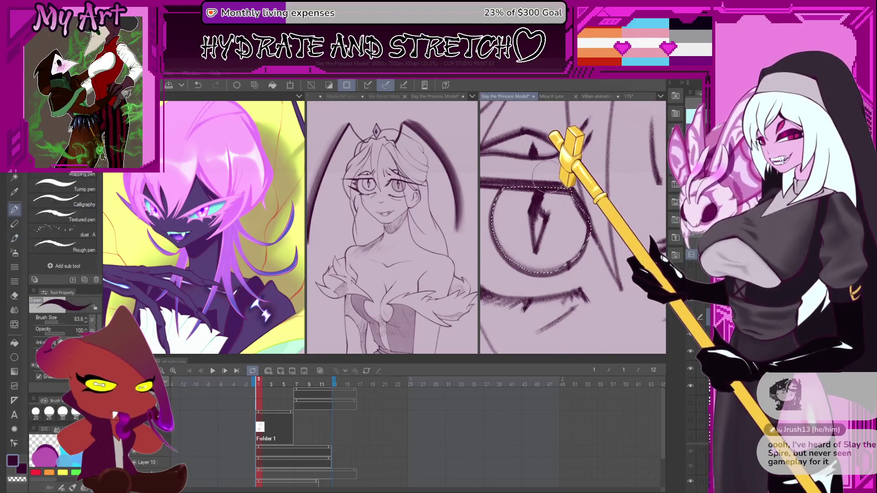
key(p)
key(p)
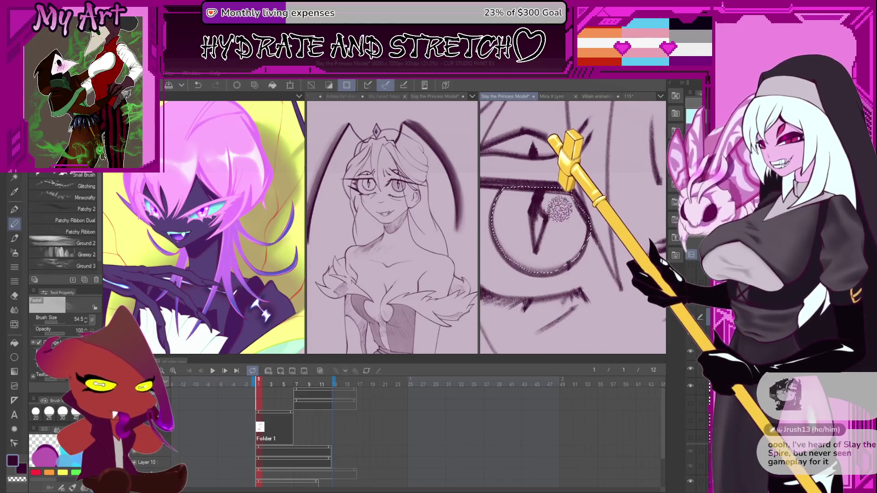
click(559, 227)
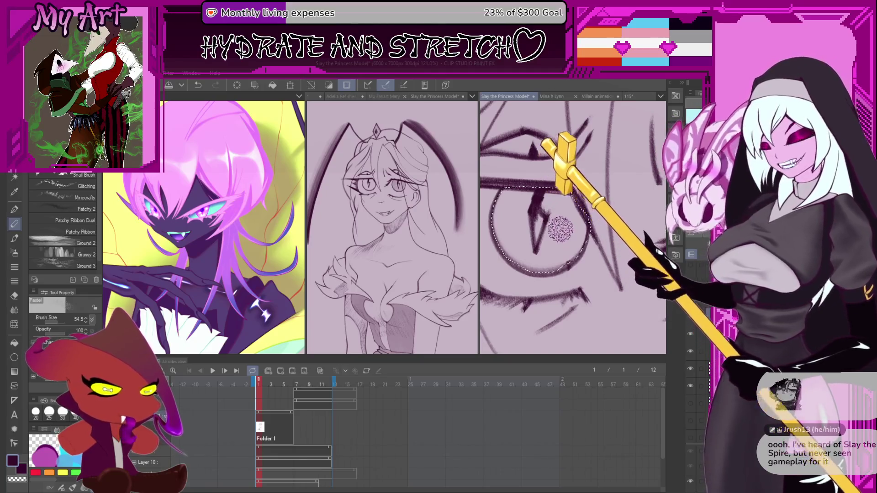
drag(567, 270, 562, 250)
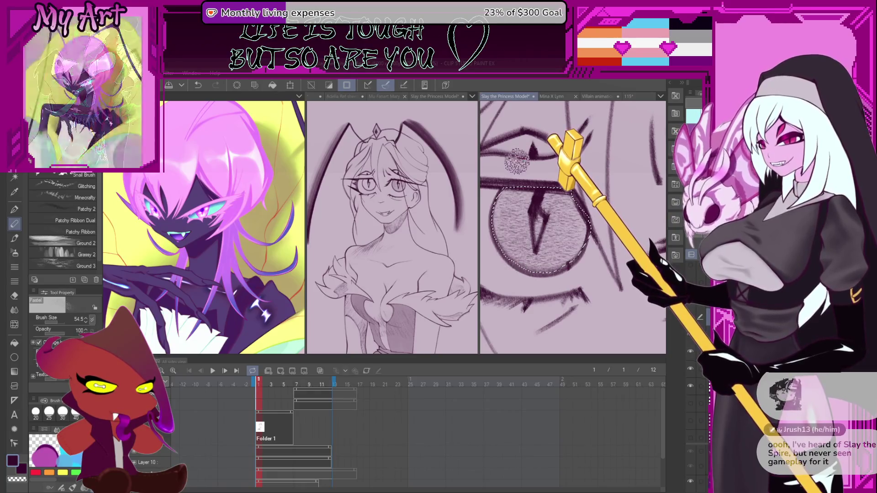
Recentre the view on the eye and select the Artemus Big Boy pencil
scroll(534, 270, down, 2)
drag(533, 270, 552, 225)
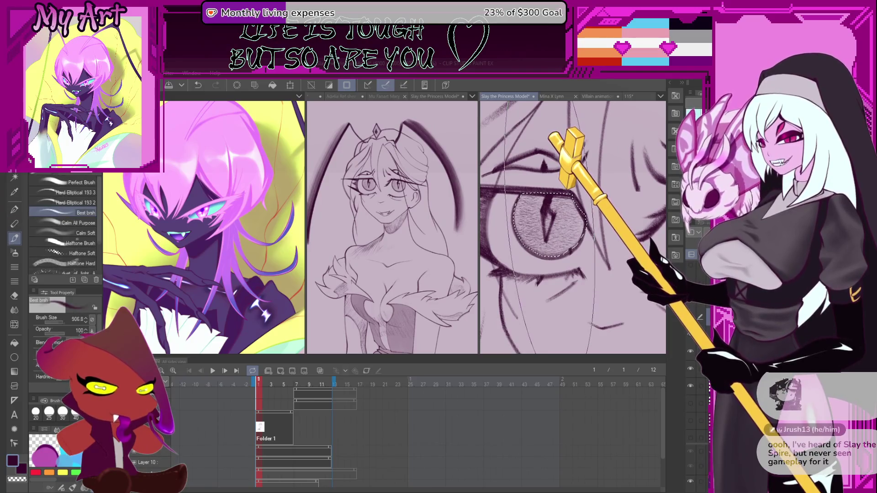
key(p)
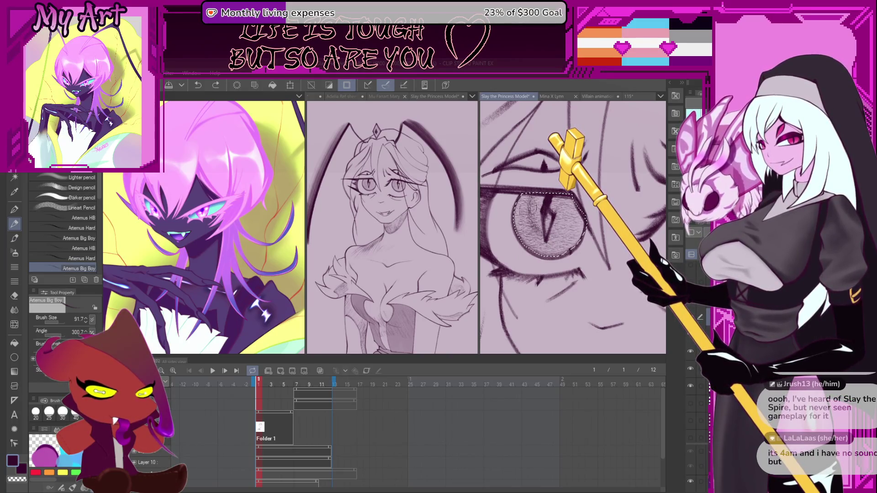
Hatch fine dark Artemus Big Boy pencil detail over the iris grain, undoing one faint stroke
mouse_move(526, 208)
mouse_down()
mouse_move(545, 222)
mouse_move(545, 194)
mouse_move(545, 240)
mouse_up()
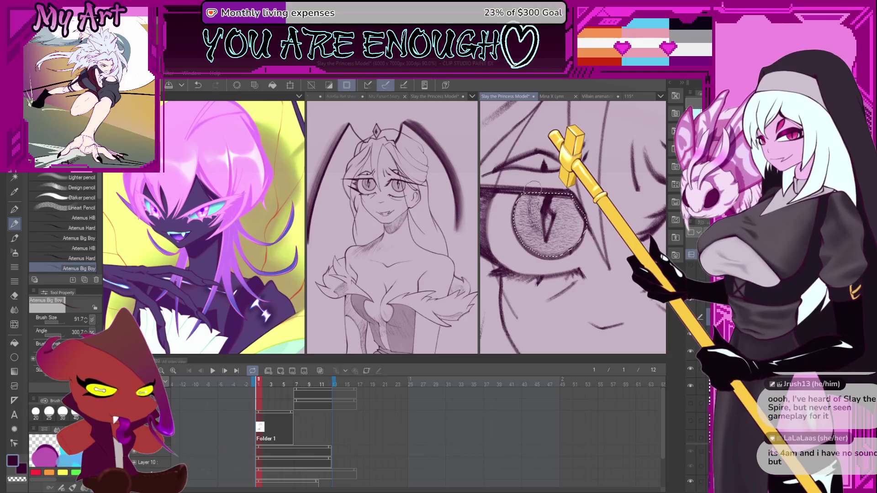
key(ctrl+z)
key(asciicircum)
key(asciicircum)
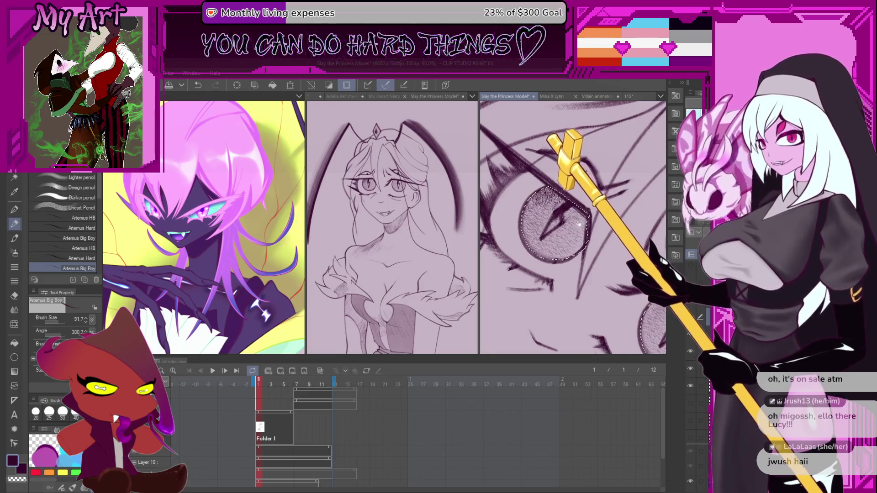
scroll(594, 224, down, 1)
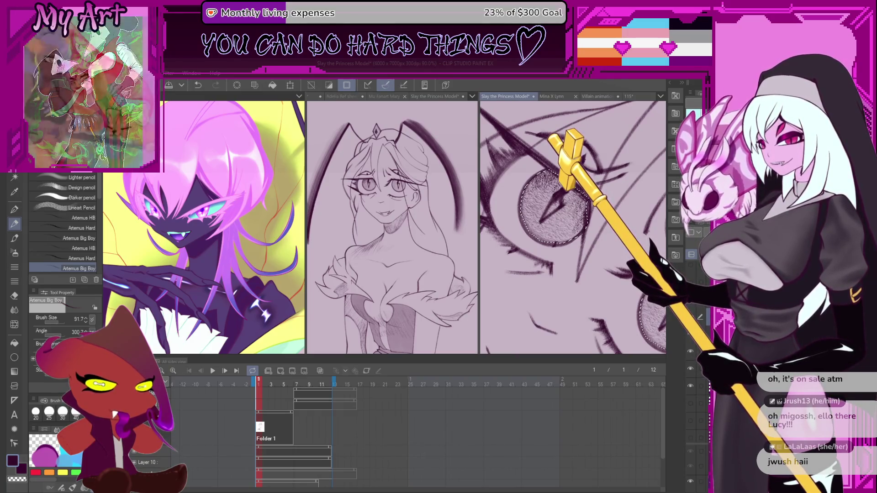
scroll(571, 228, up, 2)
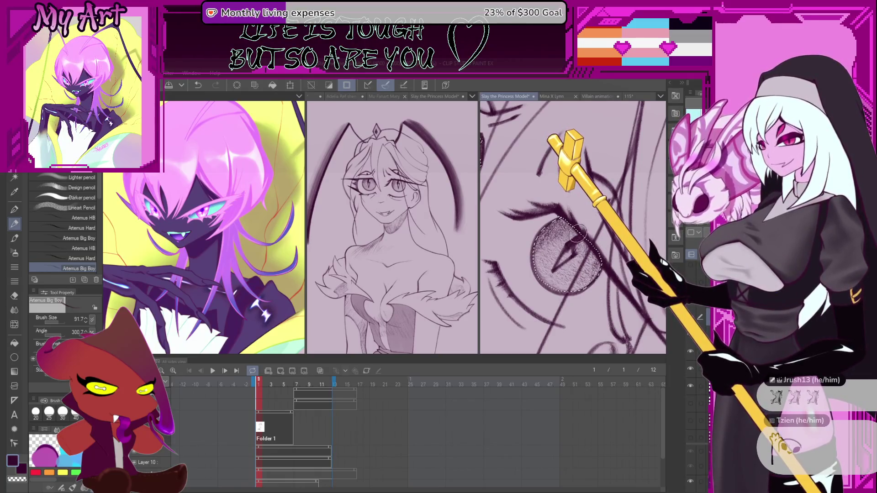
Airbrush denser dark shading into the upper iris, undoing one stroke and shrinking the brush to 64.7
drag(578, 230, 582, 206)
key(b)
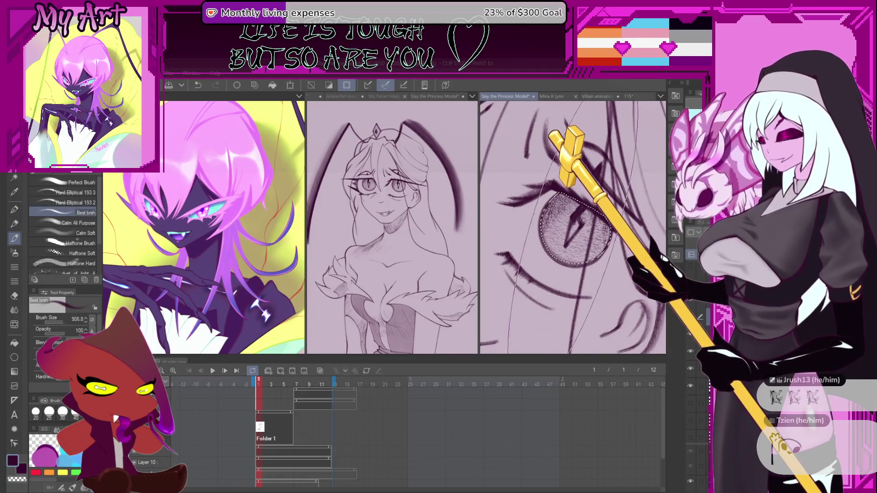
key(b)
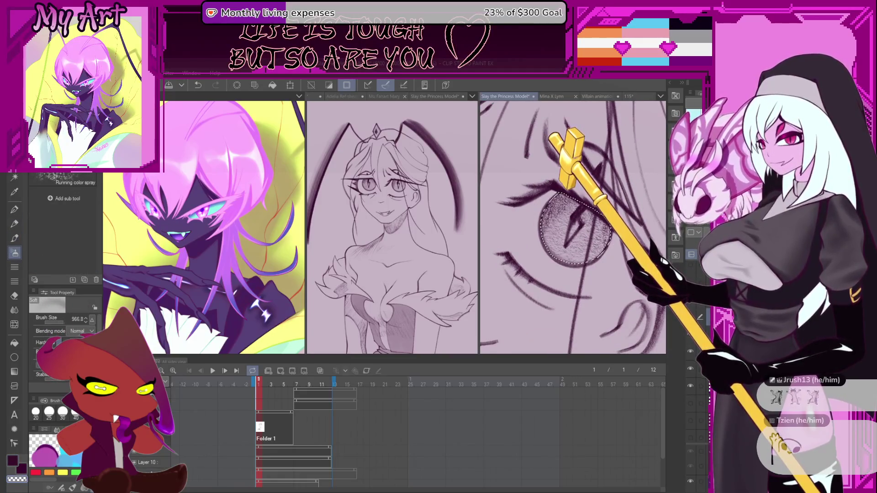
scroll(599, 262, down, 5)
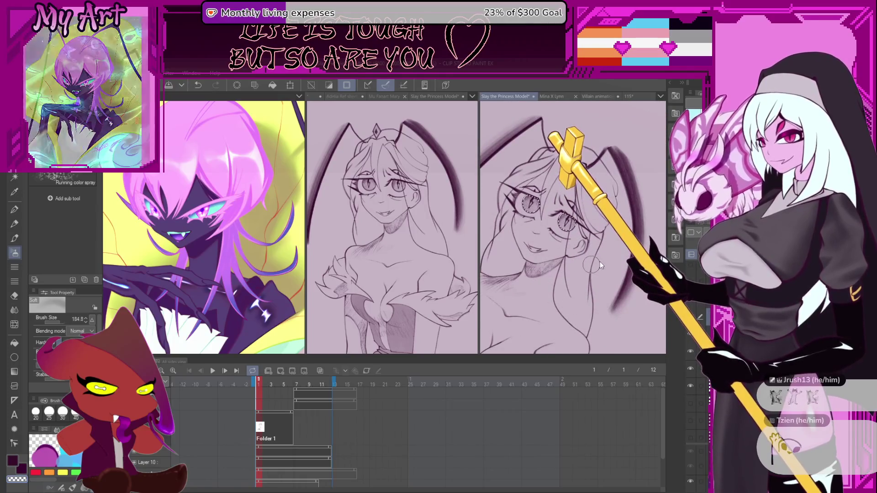
scroll(581, 244, up, 5)
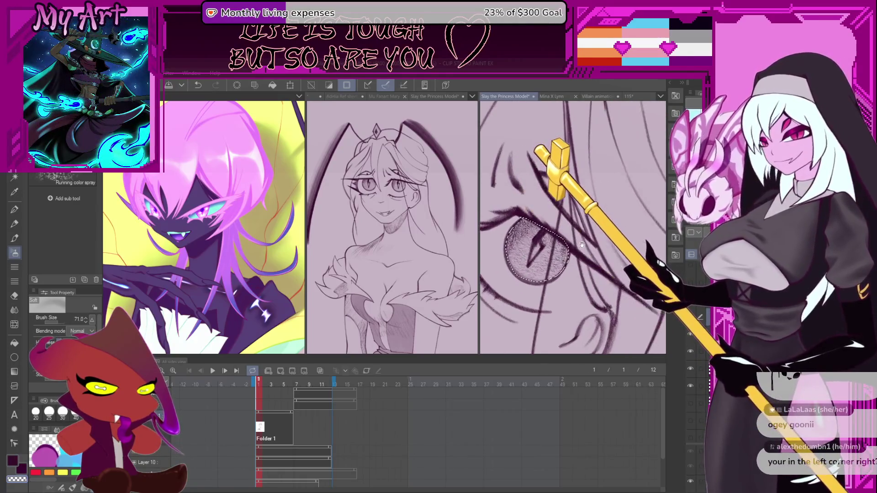
scroll(581, 245, down, 1)
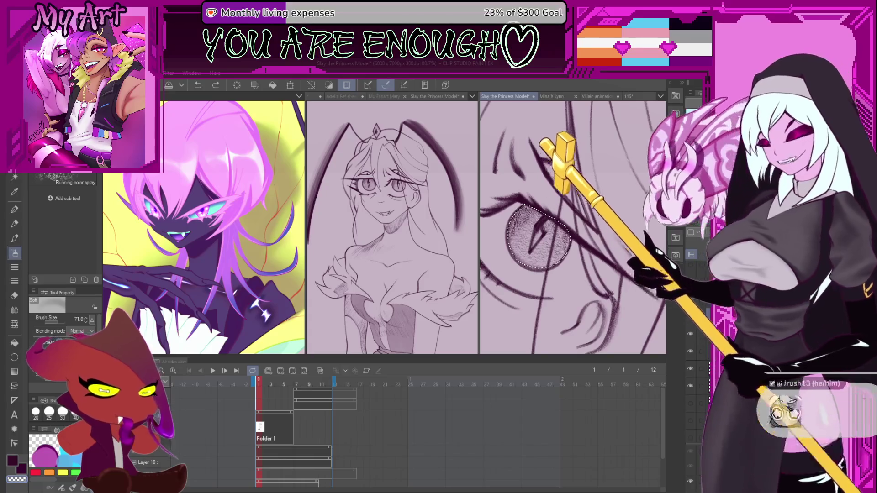
key(ctrl+z)
drag(540, 263, 578, 281)
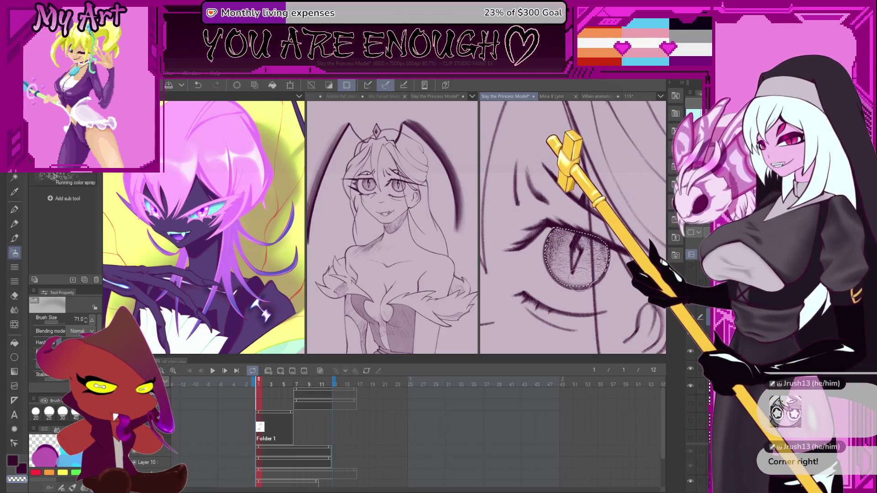
mouse_move(586, 271)
mouse_down()
mouse_move(580, 276)
mouse_move(599, 277)
mouse_up()
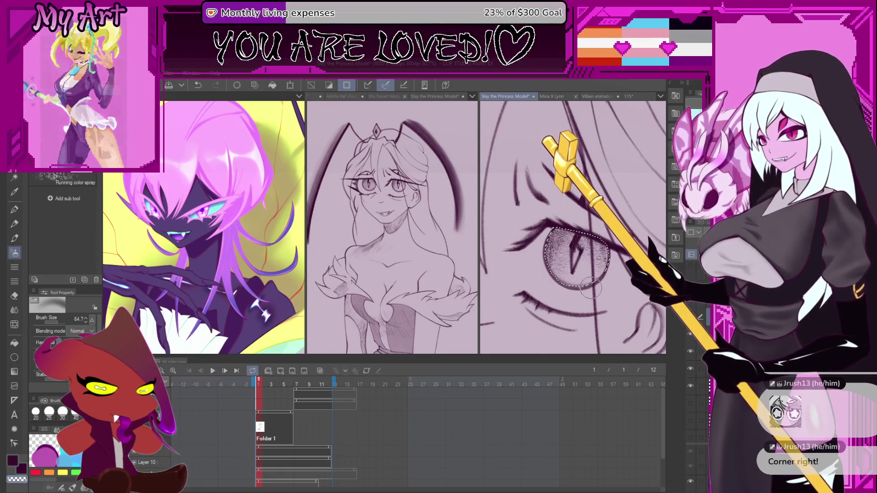
Spray extra airbrush texture into both selected irises, ending with the brush at size 22.6
scroll(584, 279, down, 2)
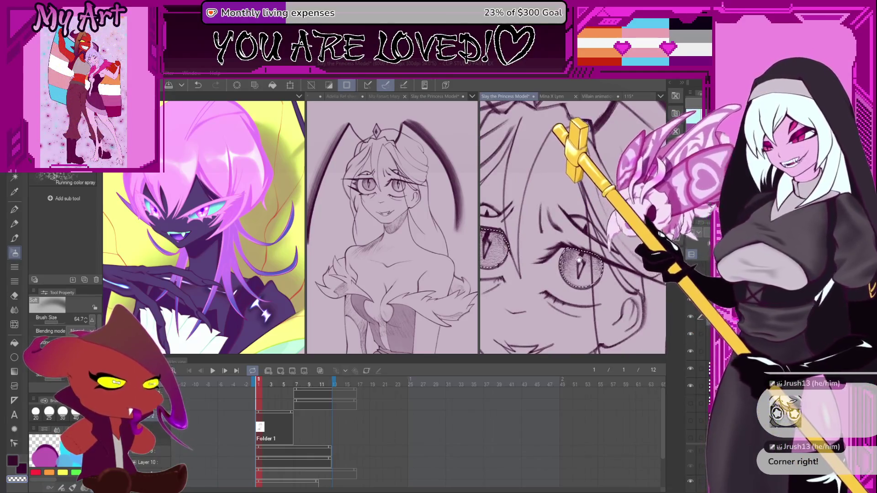
drag(570, 277, 595, 287)
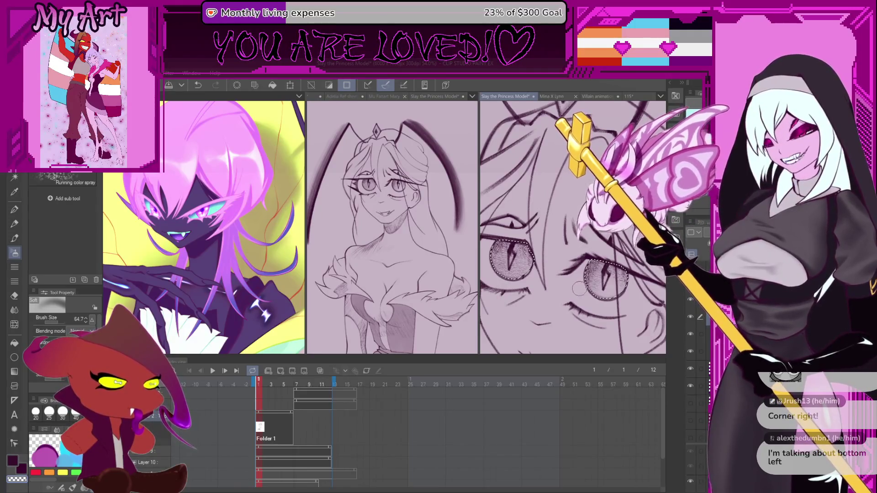
drag(606, 291, 603, 294)
scroll(602, 294, up, 1)
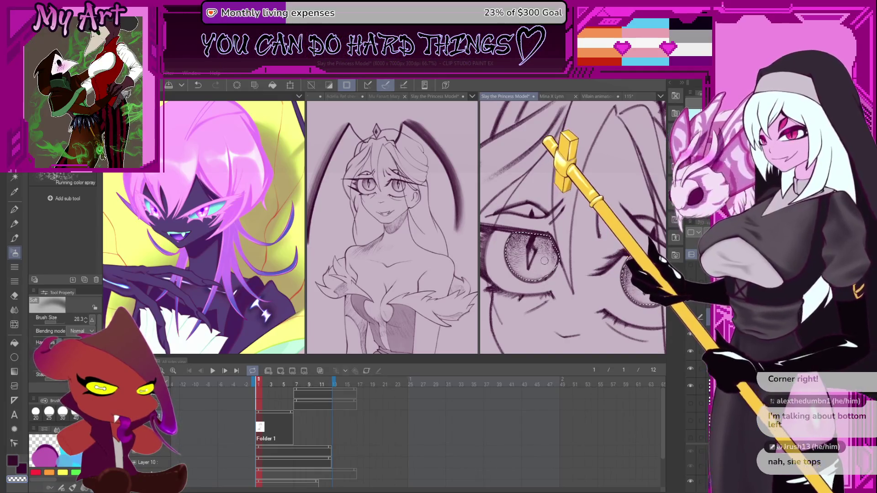
mouse_move(565, 270)
mouse_down()
mouse_move(590, 294)
mouse_move(600, 278)
mouse_up()
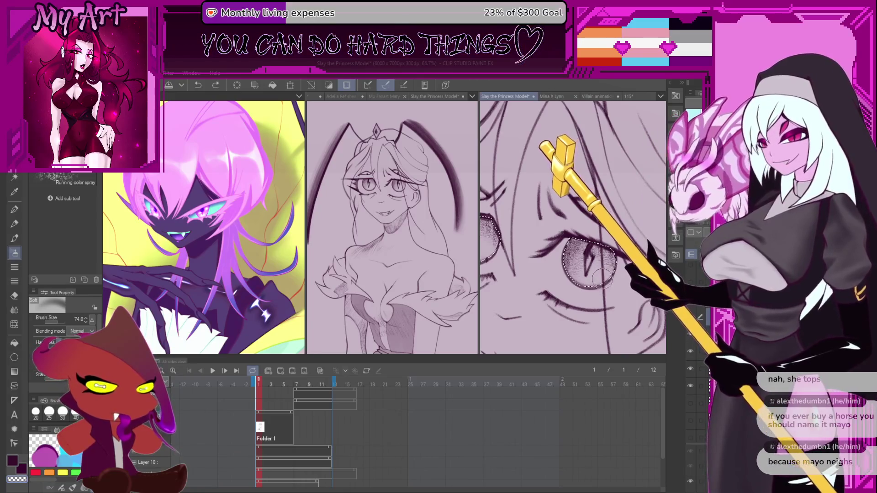
mouse_move(597, 285)
mouse_down()
mouse_move(562, 261)
mouse_move(571, 274)
mouse_up()
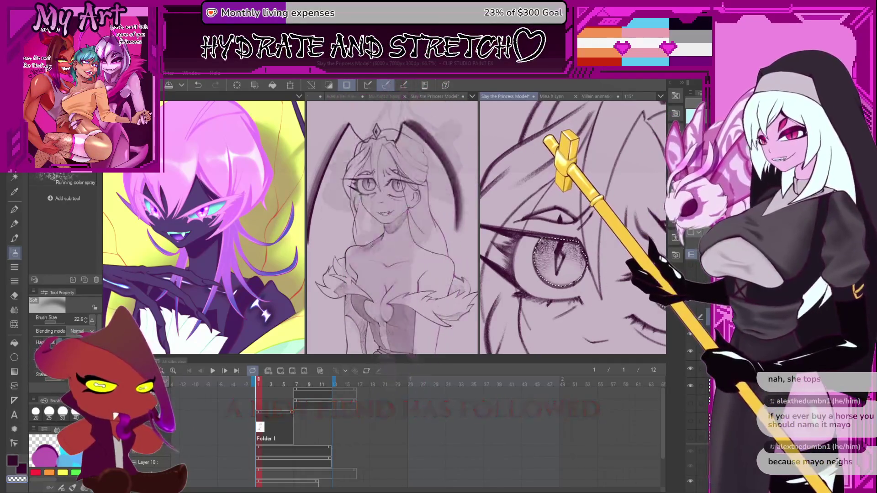
scroll(571, 275, up, 3)
scroll(605, 281, up, 2)
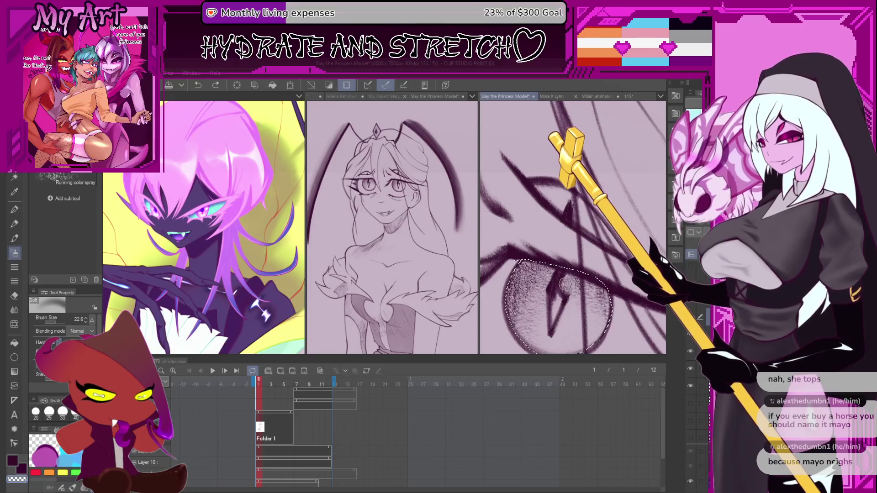
Sample the pale lavender from the canvas and airbrush softer areas into the iris, undoing one stroke
key(ctrl+z)
scroll(571, 285, down, 4)
scroll(572, 247, up, 2)
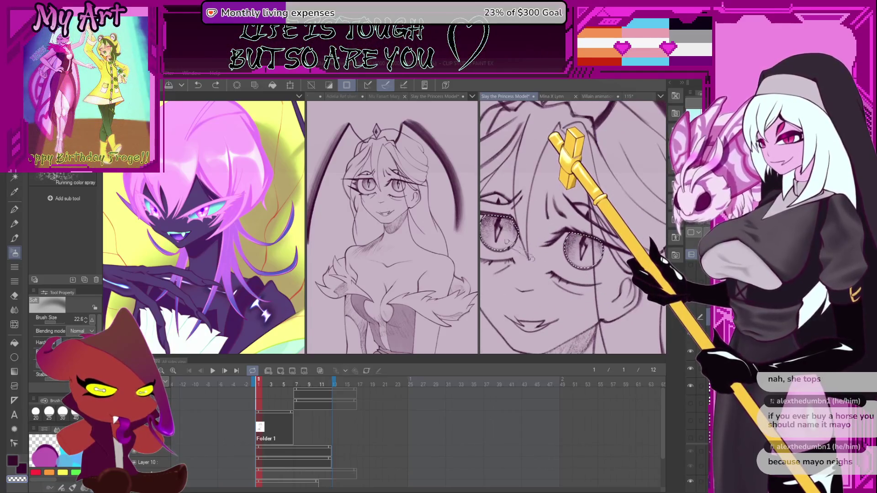
alt+click(556, 259)
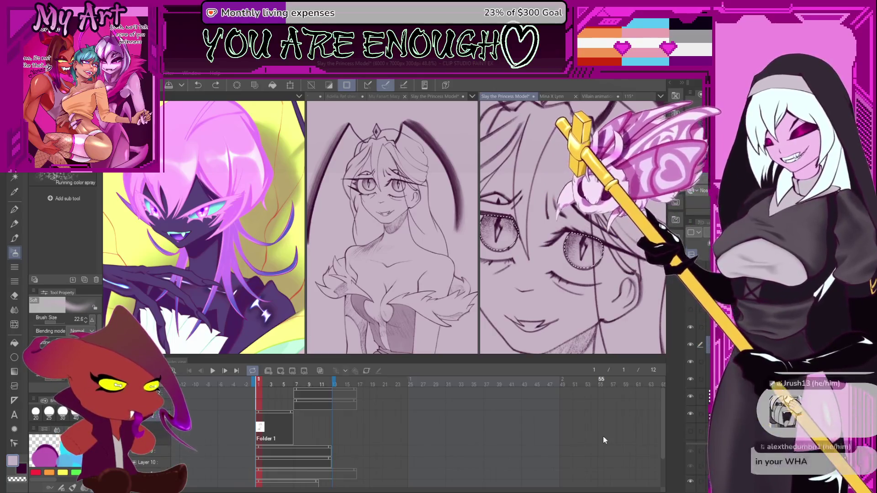
scroll(582, 237, up, 5)
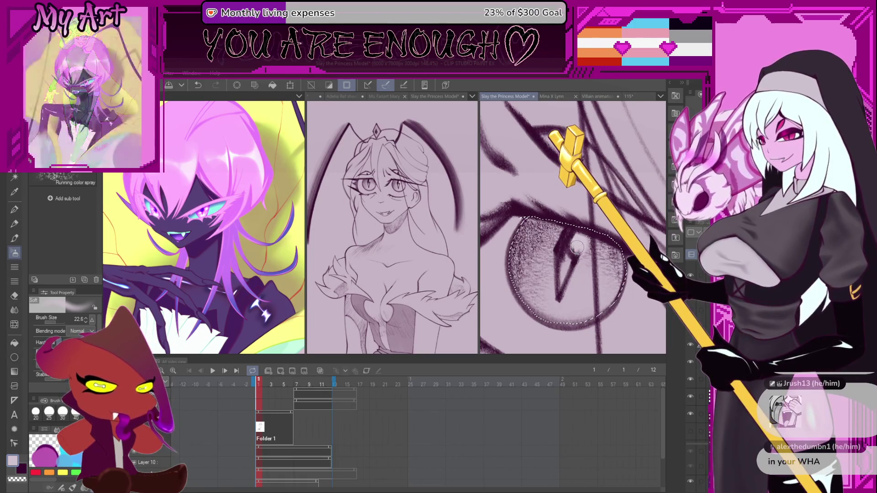
drag(576, 250, 565, 251)
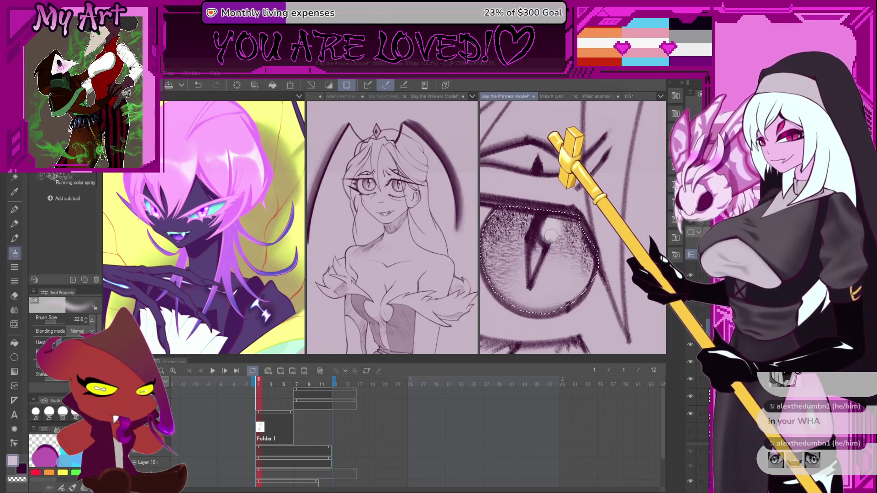
drag(545, 232, 565, 256)
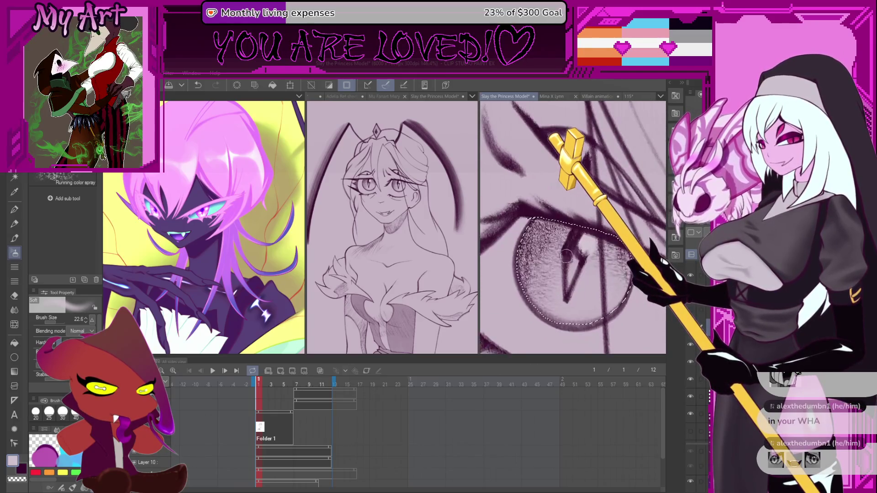
key(ctrl+z)
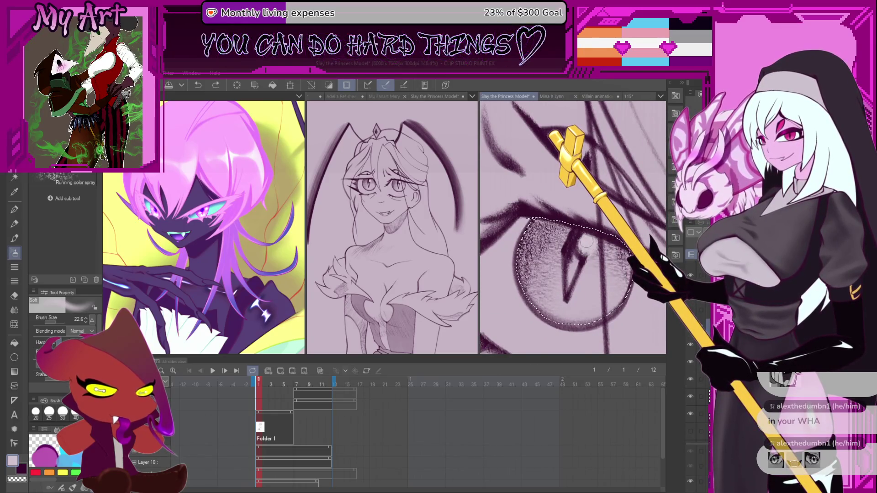
scroll(581, 247, down, 10)
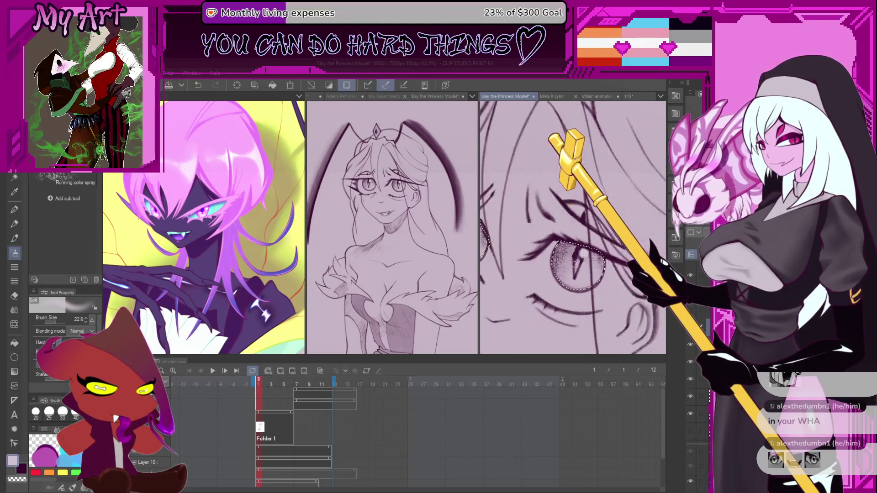
scroll(563, 211, up, 5)
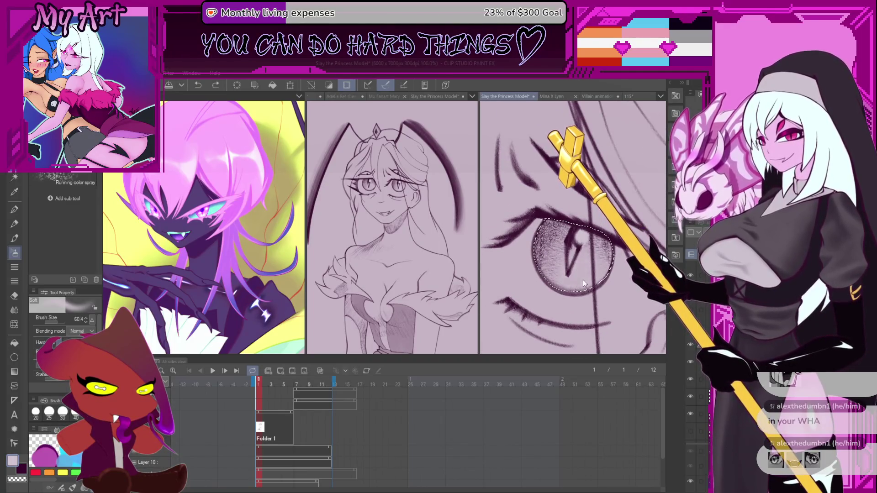
scroll(586, 262, down, 1)
drag(586, 262, 538, 264)
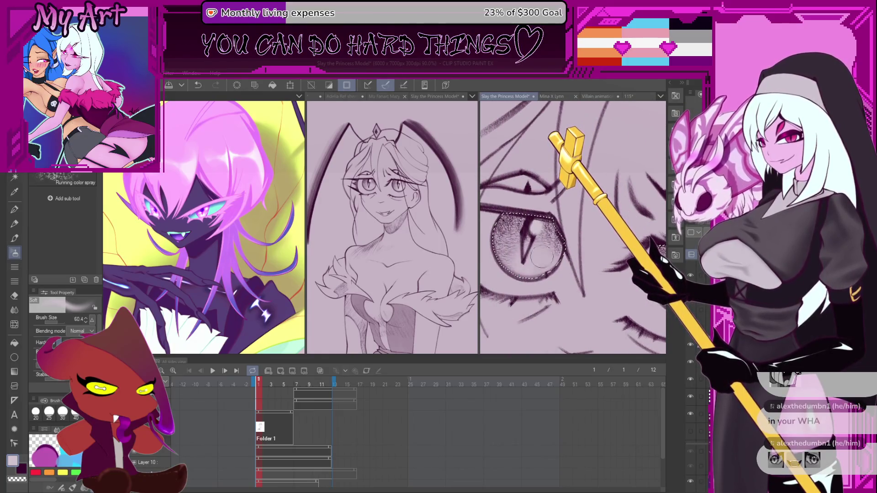
scroll(546, 270, down, 3)
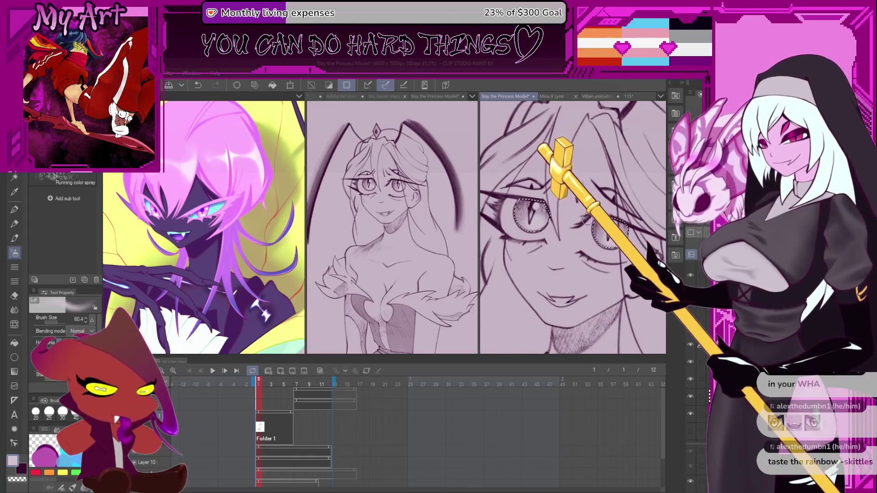
scroll(610, 231, down, 1)
scroll(595, 240, down, 5)
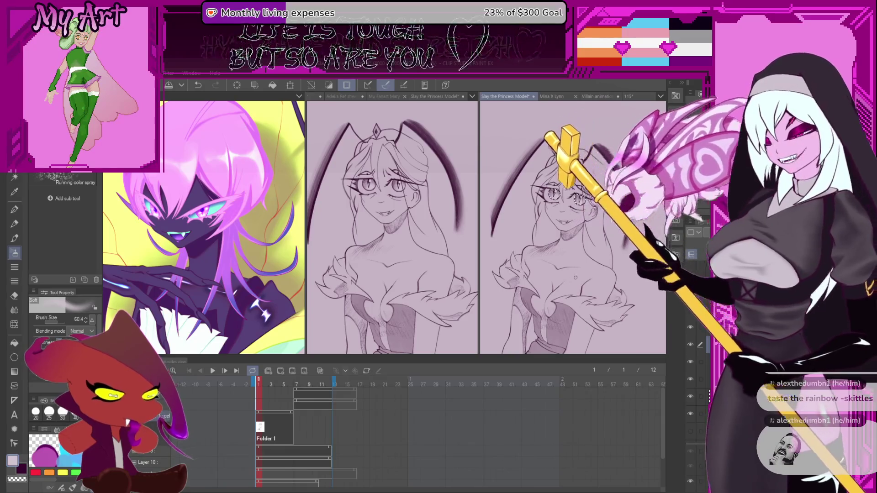
Zoom in on the chin and neck and select the Artemus Big Boy pencil at size 91.7
scroll(575, 277, up, 2)
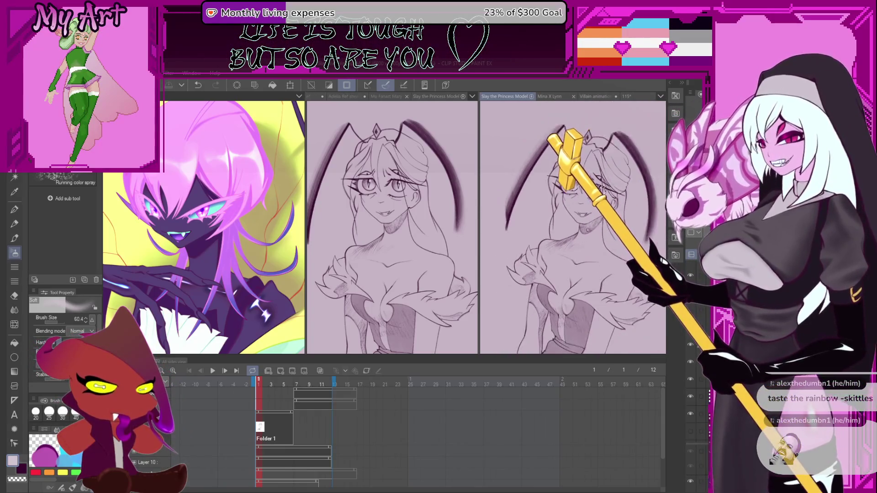
scroll(586, 230, down, 1)
scroll(585, 240, up, 5)
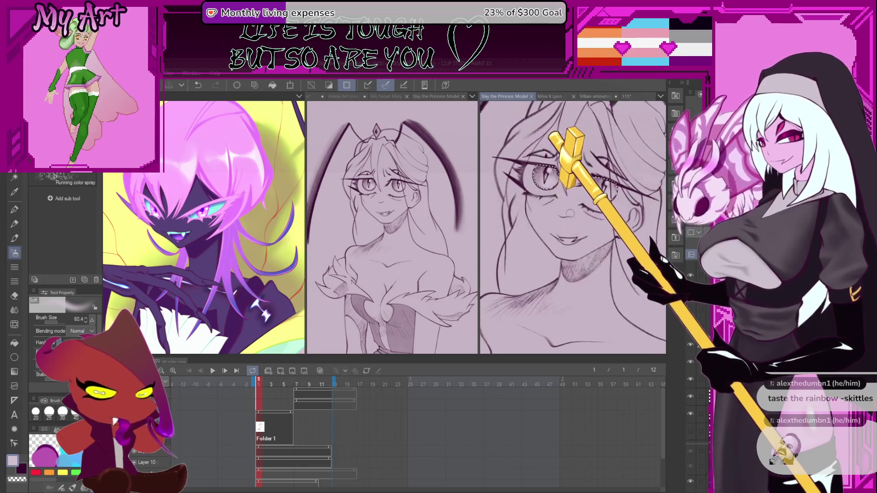
key(p)
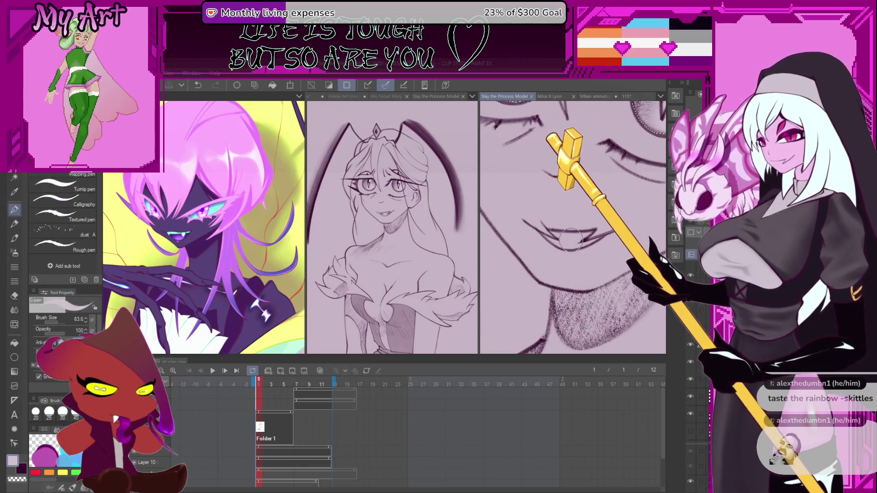
scroll(558, 217, up, 1)
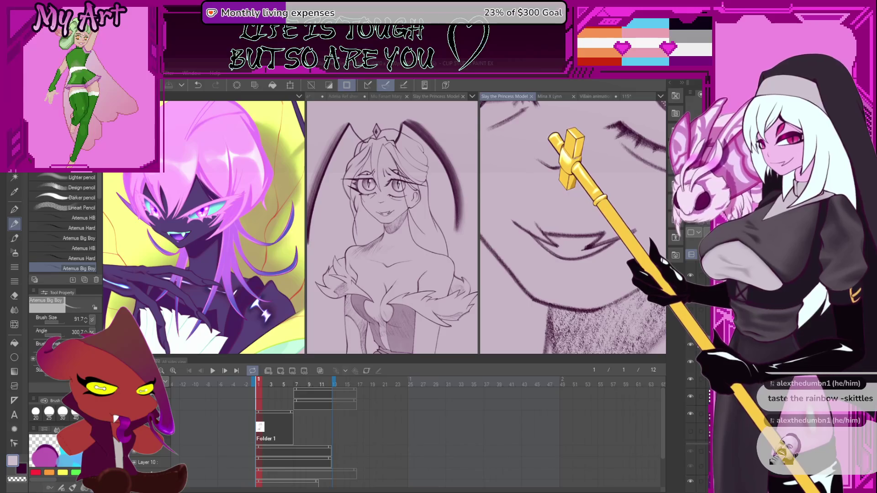